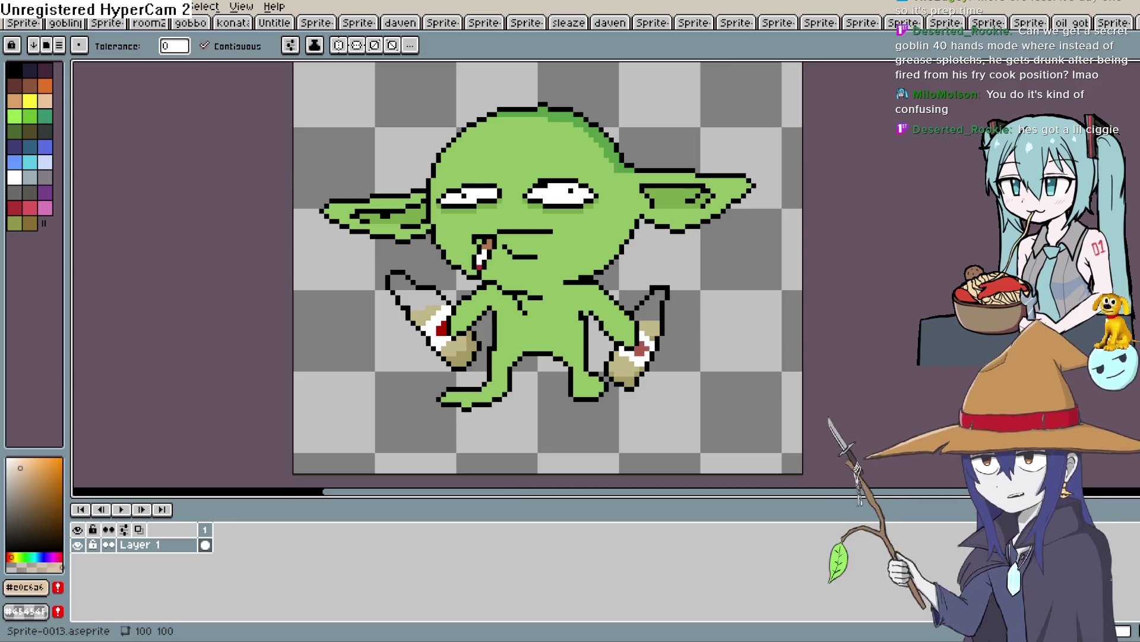
# Alt-tab via Construct and the goblin sprite over to Clip Studio Paint's Animation8 sketch.
pyautogui.hotkey('alt', 'Tab')
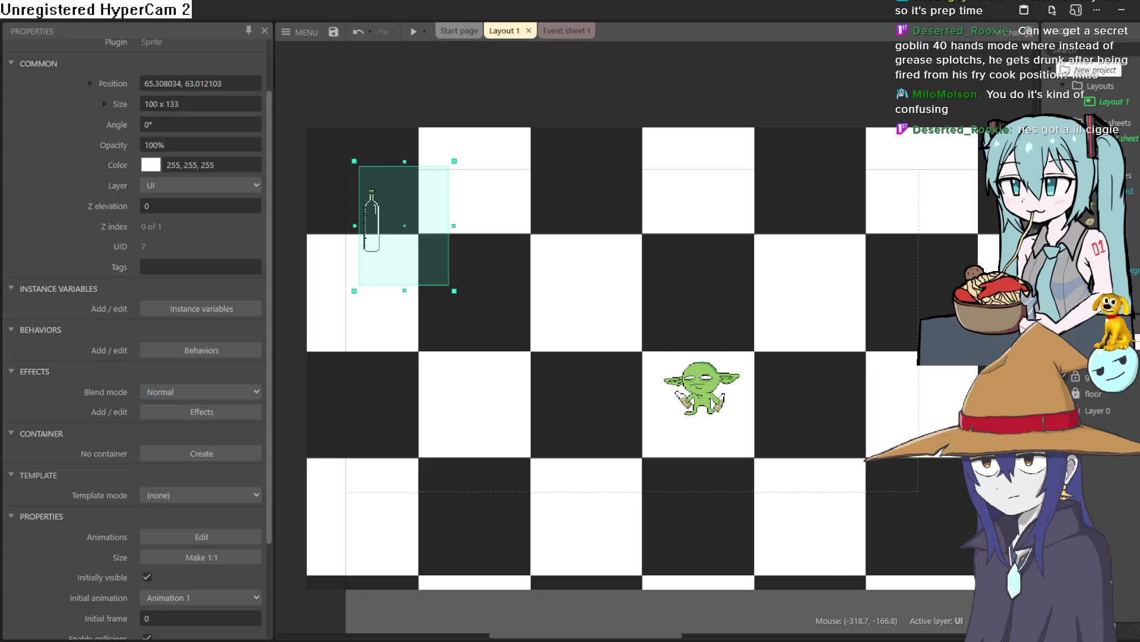
pyautogui.hotkey('alt', 'Tab')
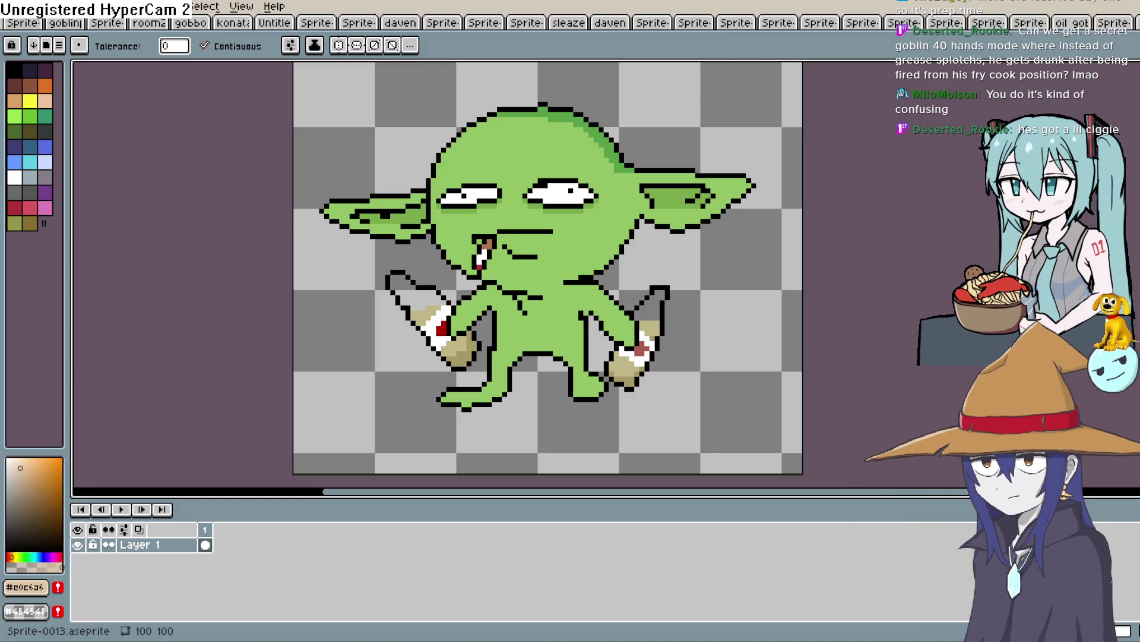
pyautogui.hotkey('alt', 'Tab')
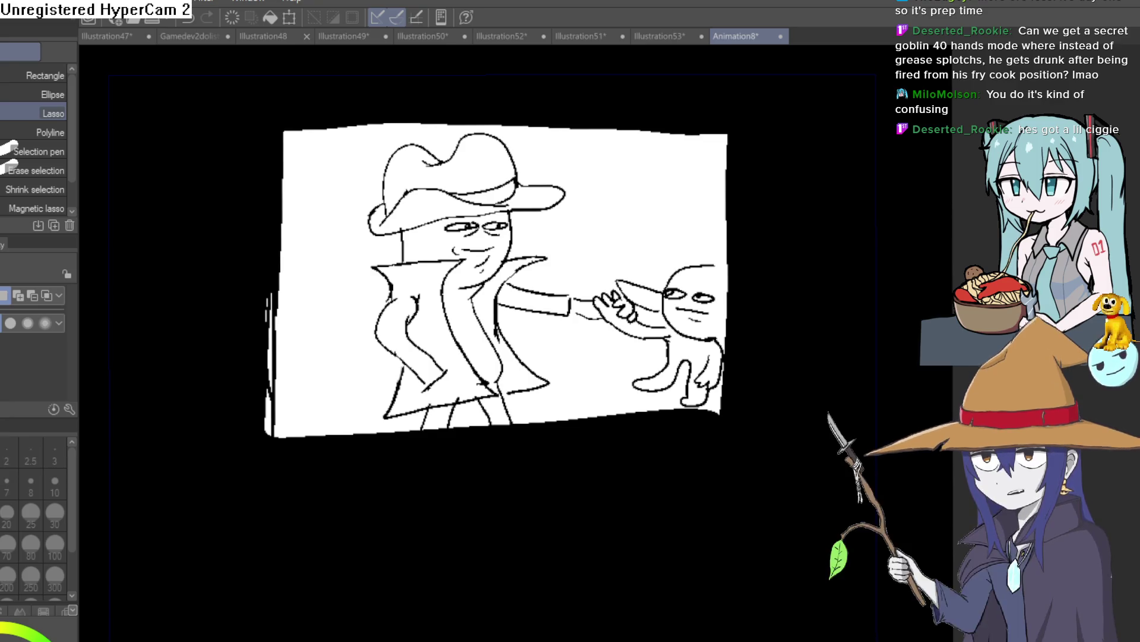
# Bring up the Illustration53 drawing and switch to the Marker pen.
pyautogui.click(659, 37)
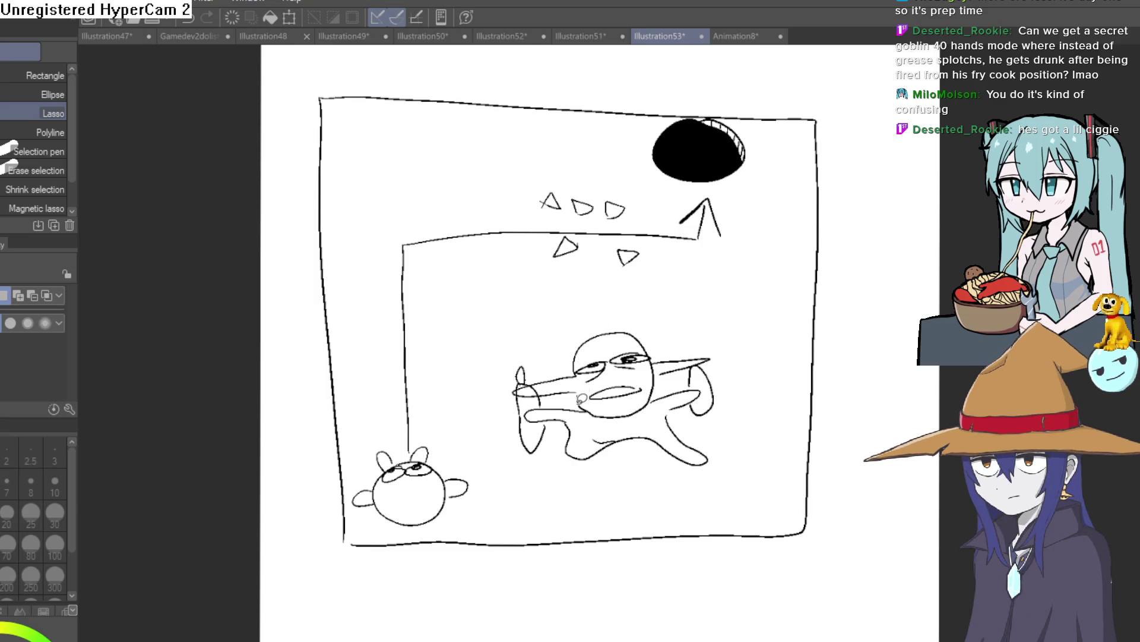
pyautogui.moveTo(488, 286); pyautogui.dragTo(513, 267)
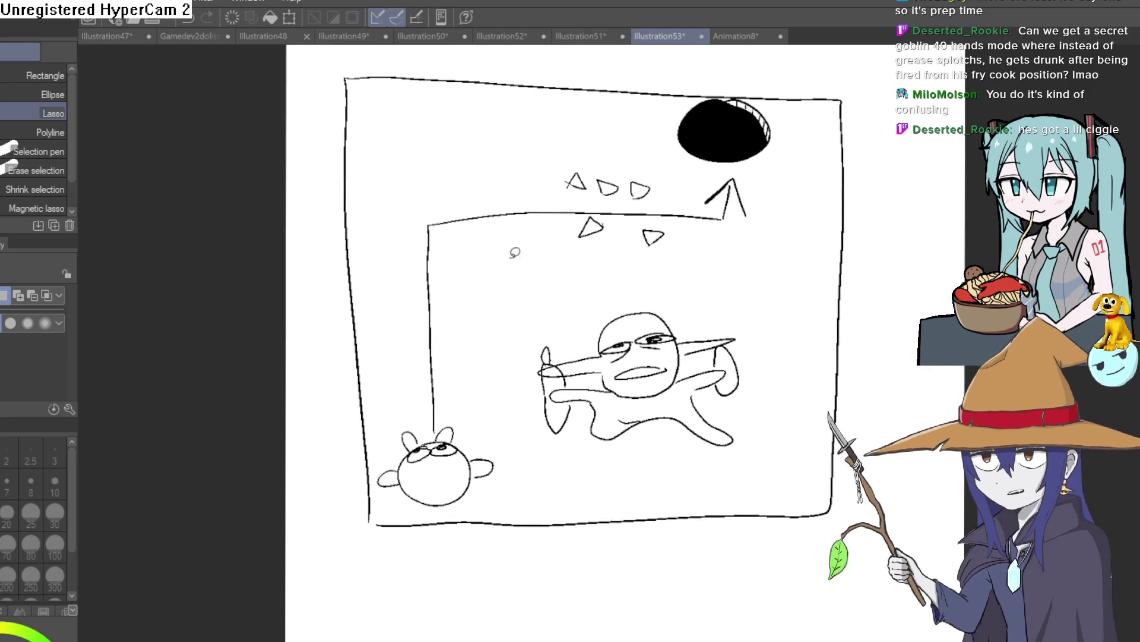
pyautogui.press('p')
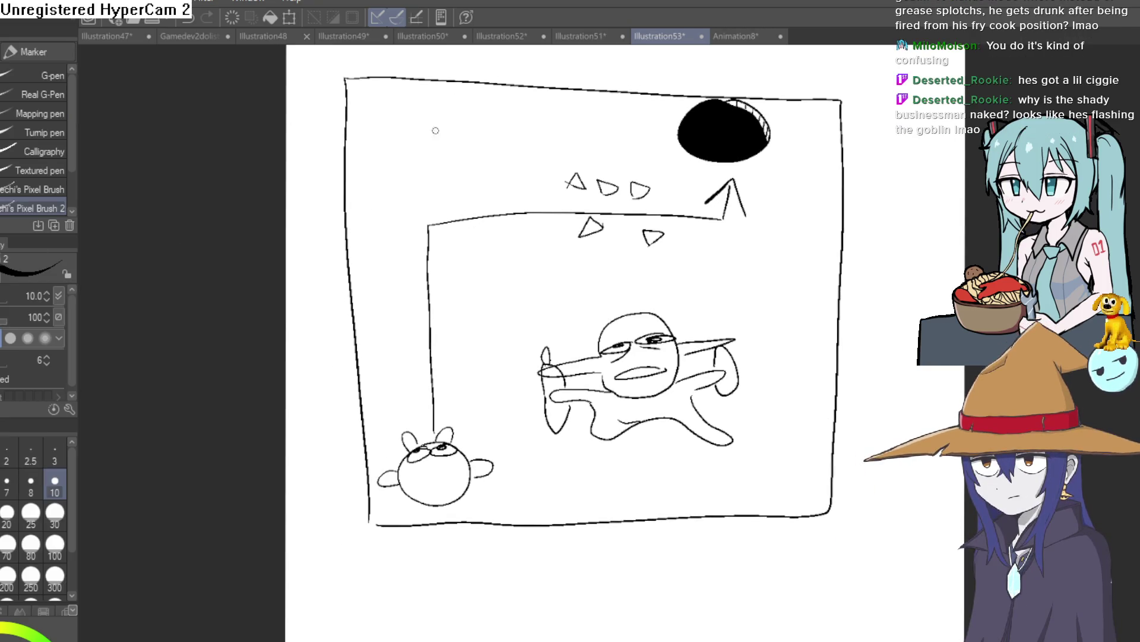
pyautogui.moveTo(507, 215); pyautogui.dragTo(515, 209)
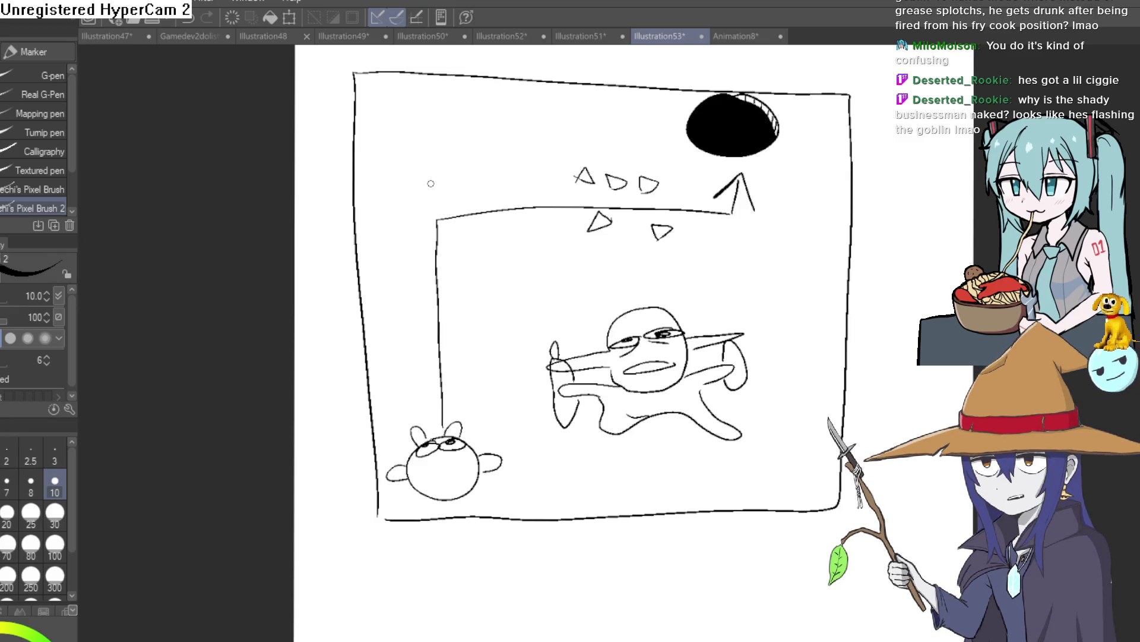
# Try drawing a rectangle in the page's upper left, undoing the attempts.
pyautogui.moveTo(409, 128)
pyautogui.mouseDown()
pyautogui.moveTo(410, 181)
pyautogui.moveTo(509, 119)
pyautogui.moveTo(509, 177)
pyautogui.mouseUp()
pyautogui.moveTo(509, 176); pyautogui.dragTo(400, 197)
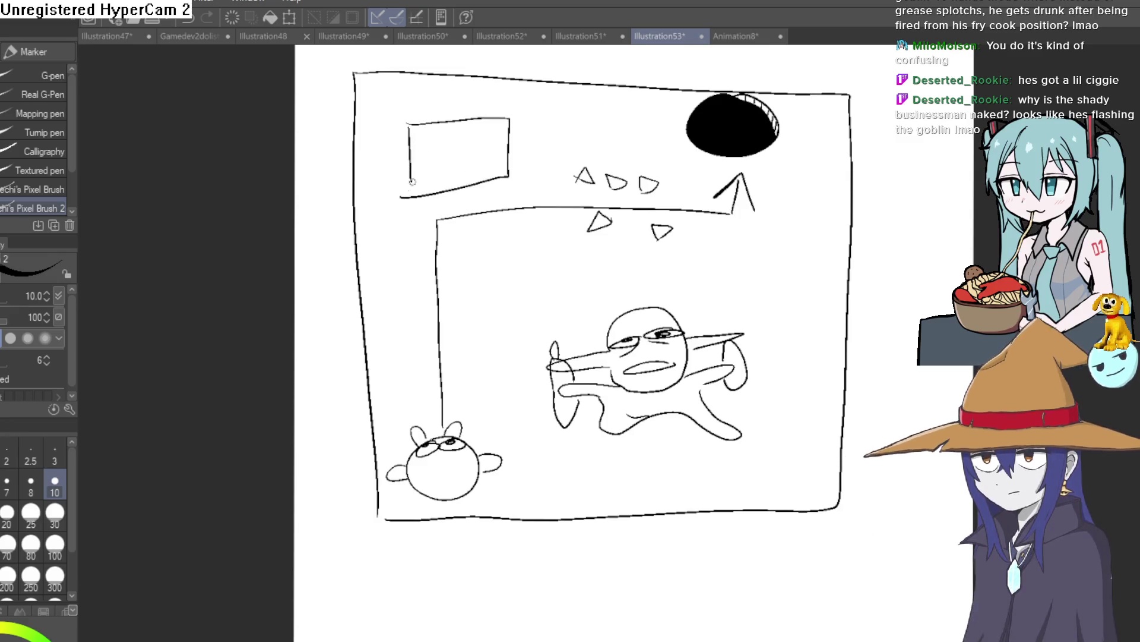
pyautogui.hotkey('ctrl', 'z')
pyautogui.hotkey('ctrl', 'z')
pyautogui.hotkey('ctrl', 'z')
pyautogui.moveTo(410, 123)
pyautogui.mouseDown()
pyautogui.moveTo(524, 119)
pyautogui.moveTo(516, 181)
pyautogui.mouseUp()
pyautogui.moveTo(516, 182)
pyautogui.mouseDown()
pyautogui.moveTo(410, 192)
pyautogui.moveTo(509, 171)
pyautogui.mouseUp()
pyautogui.hotkey('ctrl', 'z')
pyautogui.hotkey('ctrl', 'z')
pyautogui.hotkey('ctrl', 'z')
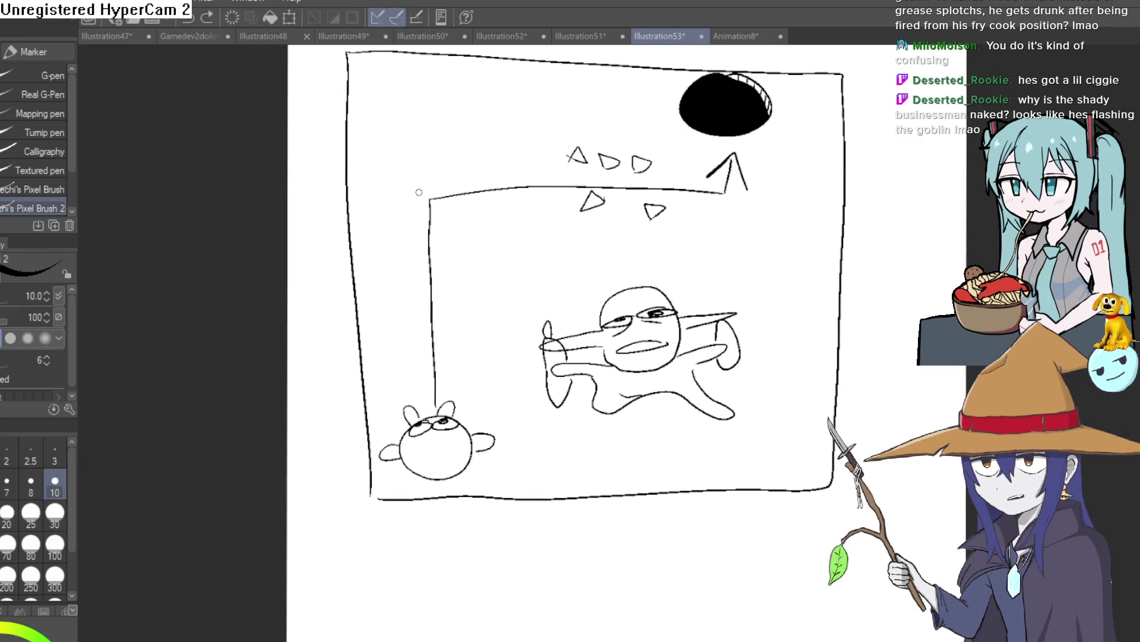
pyautogui.moveTo(387, 227)
pyautogui.mouseDown()
pyautogui.moveTo(435, 150)
pyautogui.moveTo(376, 140)
pyautogui.moveTo(365, 221)
pyautogui.moveTo(386, 224)
pyautogui.mouseUp()
pyautogui.hotkey('ctrl', 'z')
# Pan around the sketch and start a cloud-like blob on the page.
pyautogui.moveTo(542, 212)
pyautogui.mouseDown()
pyautogui.moveTo(469, 222)
pyautogui.moveTo(468, 198)
pyautogui.moveTo(533, 168)
pyautogui.mouseUp()
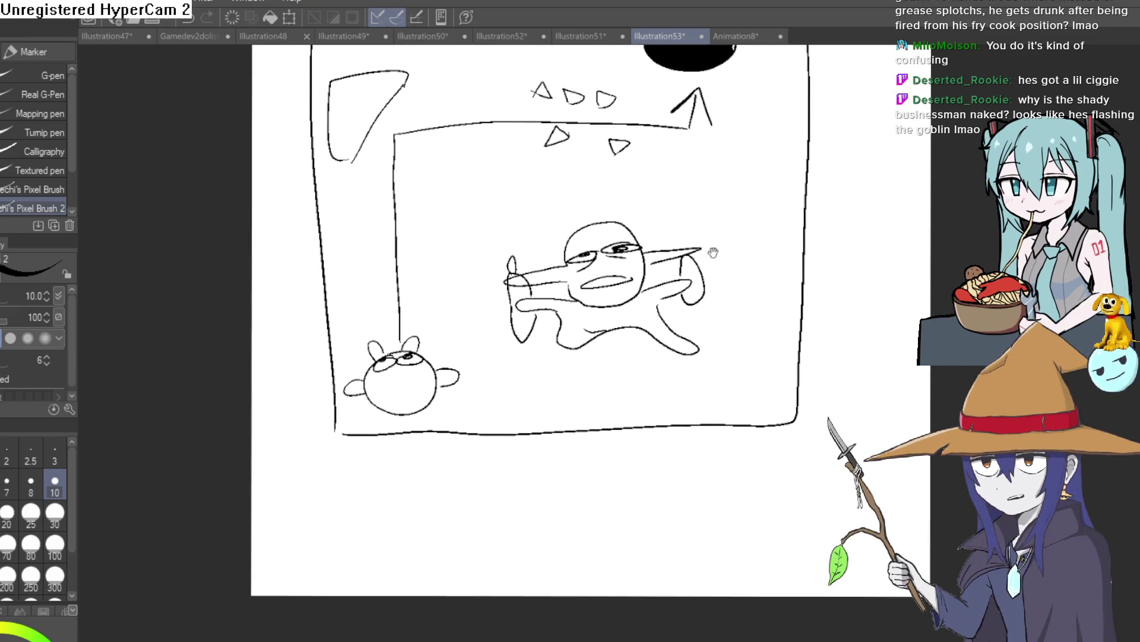
pyautogui.moveTo(713, 253); pyautogui.dragTo(716, 349)
pyautogui.moveTo(424, 197)
pyautogui.mouseDown()
pyautogui.moveTo(422, 187)
pyautogui.moveTo(363, 240)
pyautogui.moveTo(452, 270)
pyautogui.moveTo(407, 191)
pyautogui.mouseUp()
pyautogui.moveTo(479, 242); pyautogui.dragTo(457, 164)
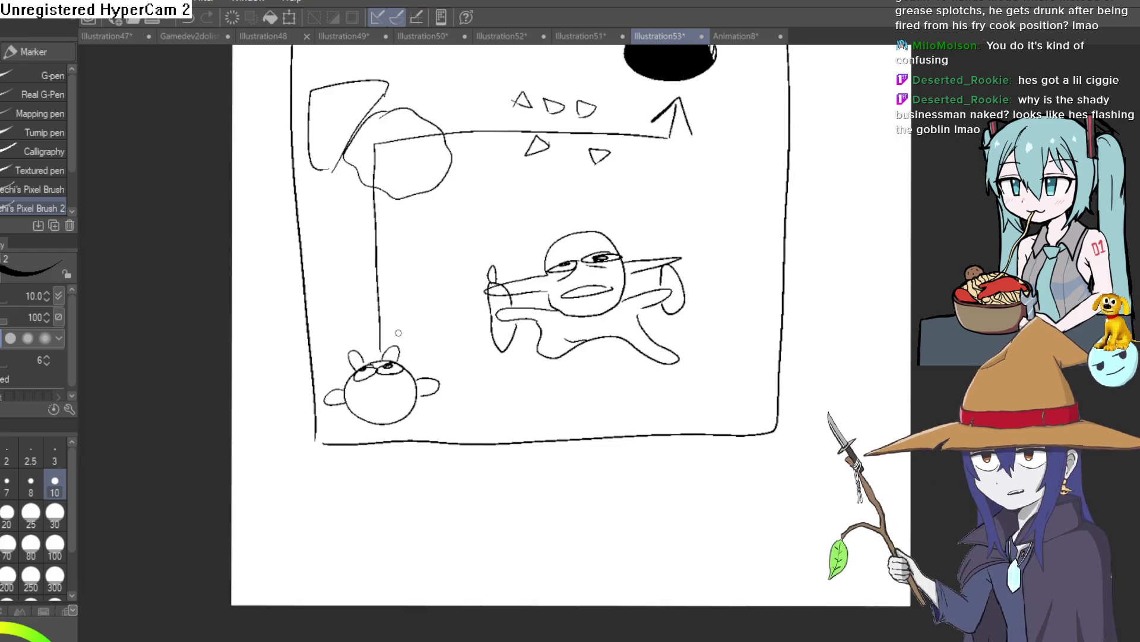
# Finish the rounded blob above the creature and zoom in on the upper-left shape.
pyautogui.moveTo(348, 370)
pyautogui.mouseDown()
pyautogui.moveTo(389, 315)
pyautogui.moveTo(439, 344)
pyautogui.mouseUp()
pyautogui.moveTo(687, 85)
pyautogui.mouseDown()
pyautogui.moveTo(670, 135)
pyautogui.moveTo(589, 186)
pyautogui.mouseUp()
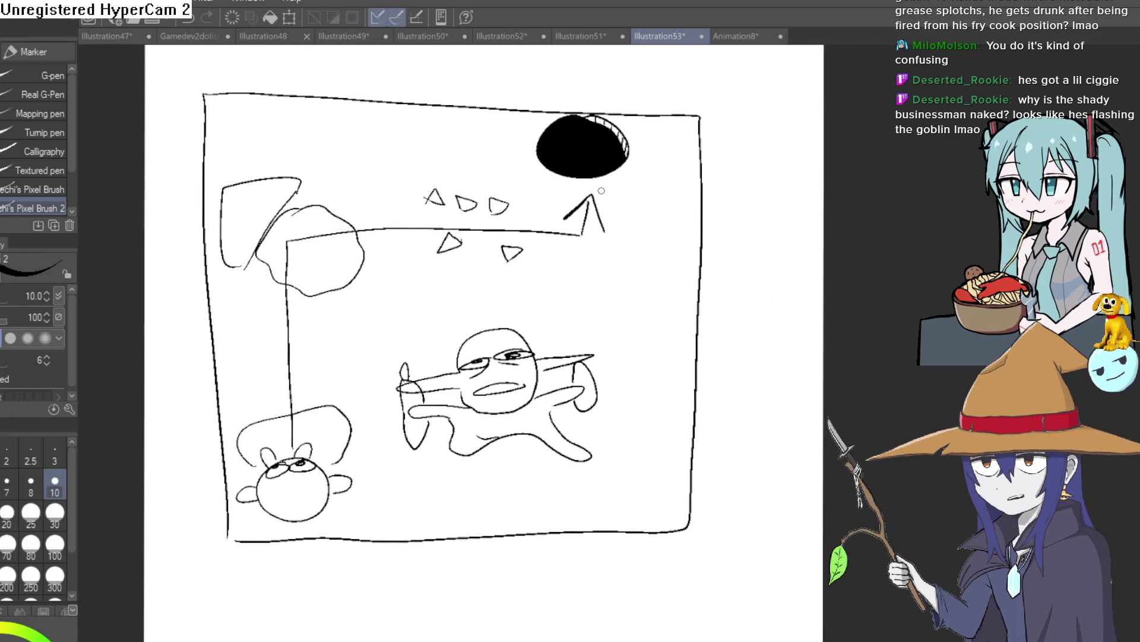
pyautogui.scroll(3, 667, 160)
pyautogui.moveTo(668, 161)
pyautogui.mouseDown()
pyautogui.moveTo(539, 297)
pyautogui.moveTo(583, 336)
pyautogui.moveTo(547, 354)
pyautogui.moveTo(576, 344)
pyautogui.mouseUp()
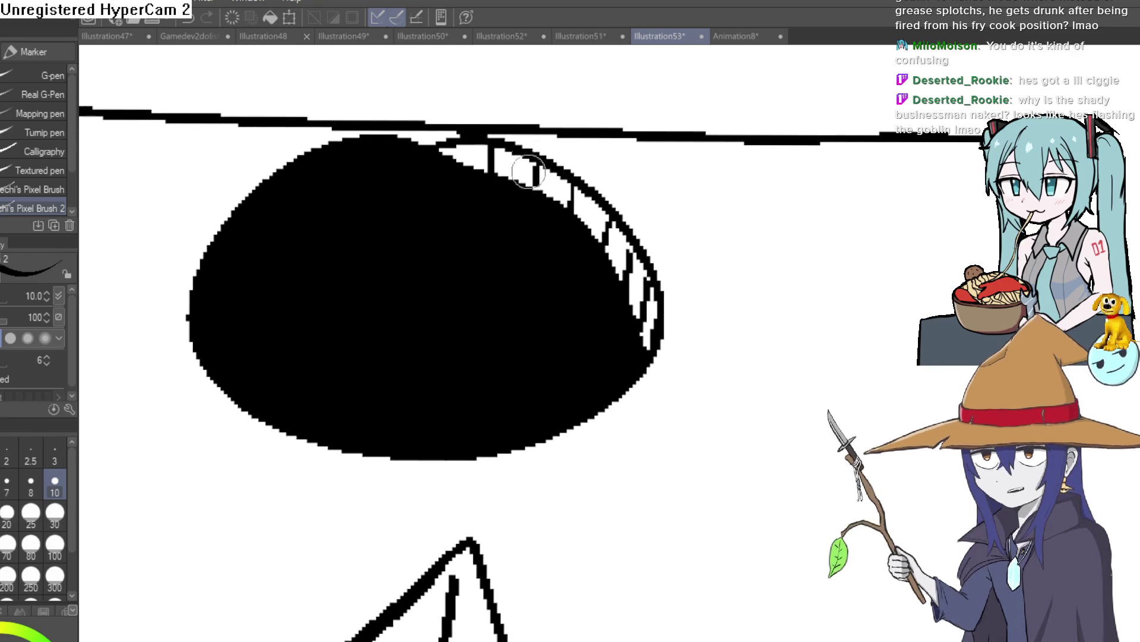
pyautogui.scroll(-5, 634, 195)
pyautogui.scroll(-3, 635, 195)
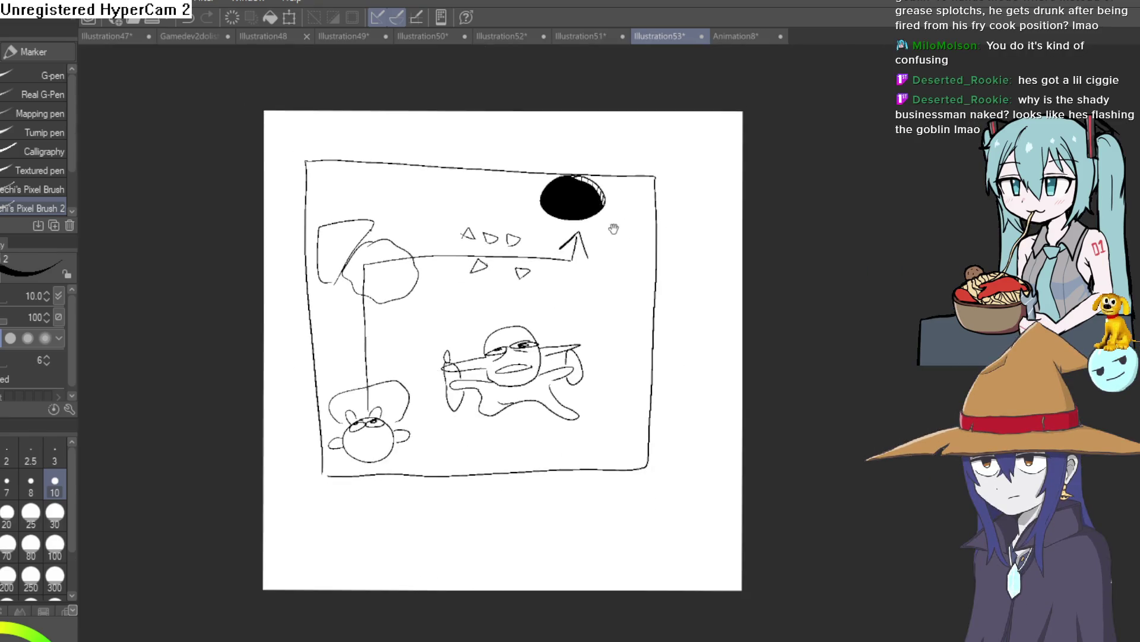
pyautogui.scroll(4, 305, 159)
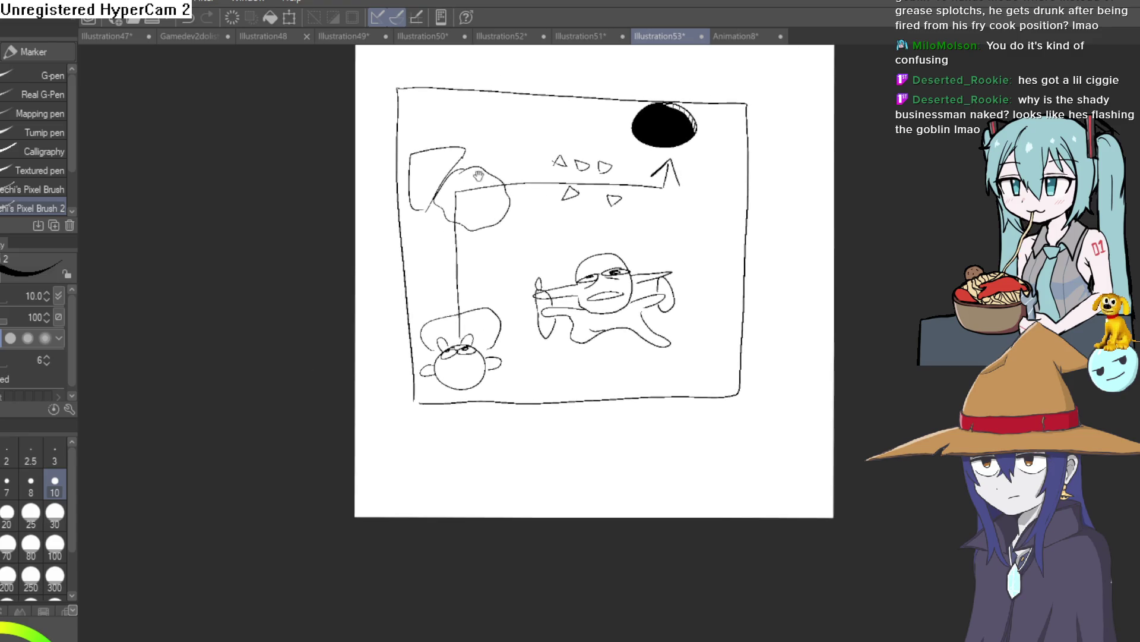
# Add strokes along the upper-left shape's top-right and left edges, undoing one, then zoom out.
pyautogui.moveTo(434, 86)
pyautogui.mouseDown()
pyautogui.moveTo(411, 148)
pyautogui.moveTo(438, 217)
pyautogui.moveTo(455, 227)
pyautogui.mouseUp()
pyautogui.moveTo(541, 202); pyautogui.dragTo(473, 273)
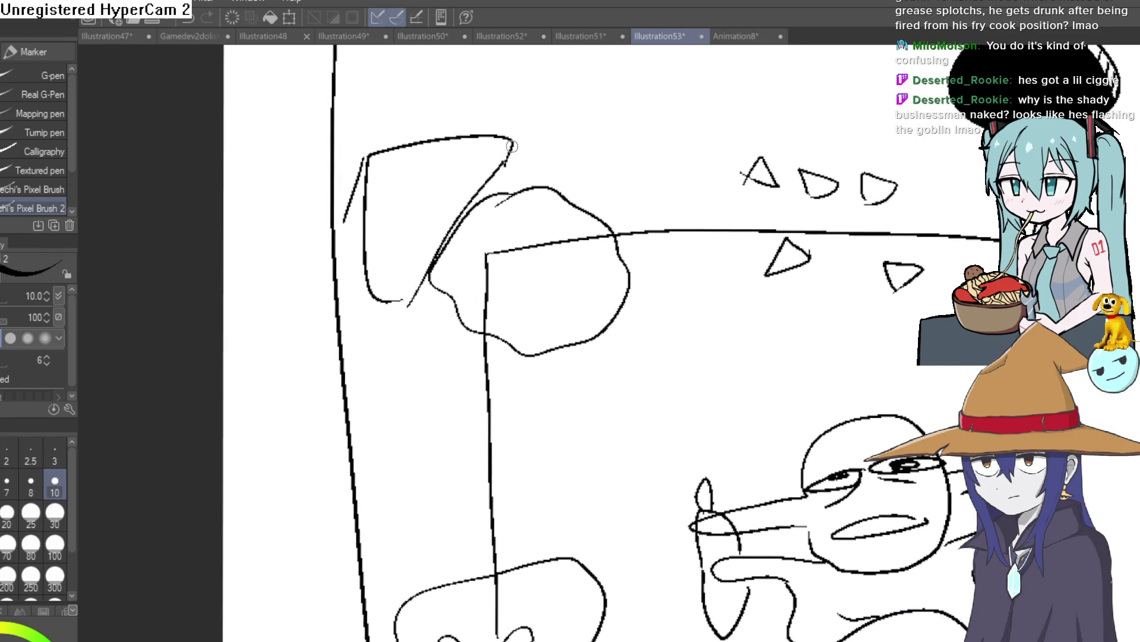
pyautogui.moveTo(512, 143); pyautogui.dragTo(510, 180)
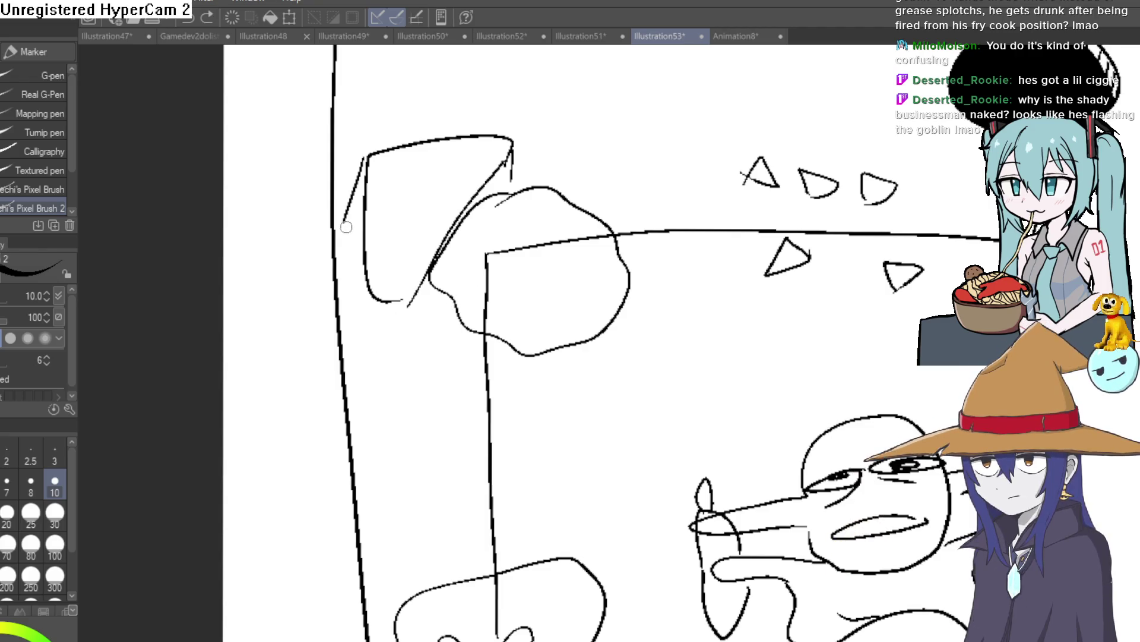
pyautogui.moveTo(362, 156)
pyautogui.mouseDown()
pyautogui.moveTo(345, 228)
pyautogui.moveTo(371, 321)
pyautogui.moveTo(442, 299)
pyautogui.mouseUp()
pyautogui.hotkey('ctrl', 'z')
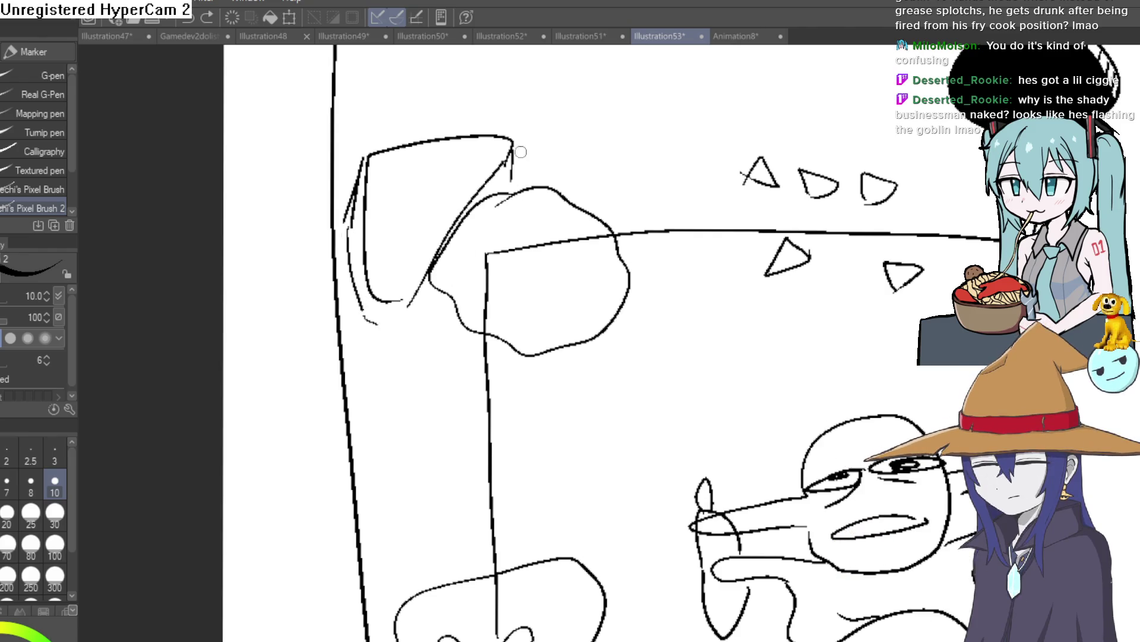
pyautogui.moveTo(492, 236); pyautogui.dragTo(489, 218)
pyautogui.scroll(-1, 489, 218)
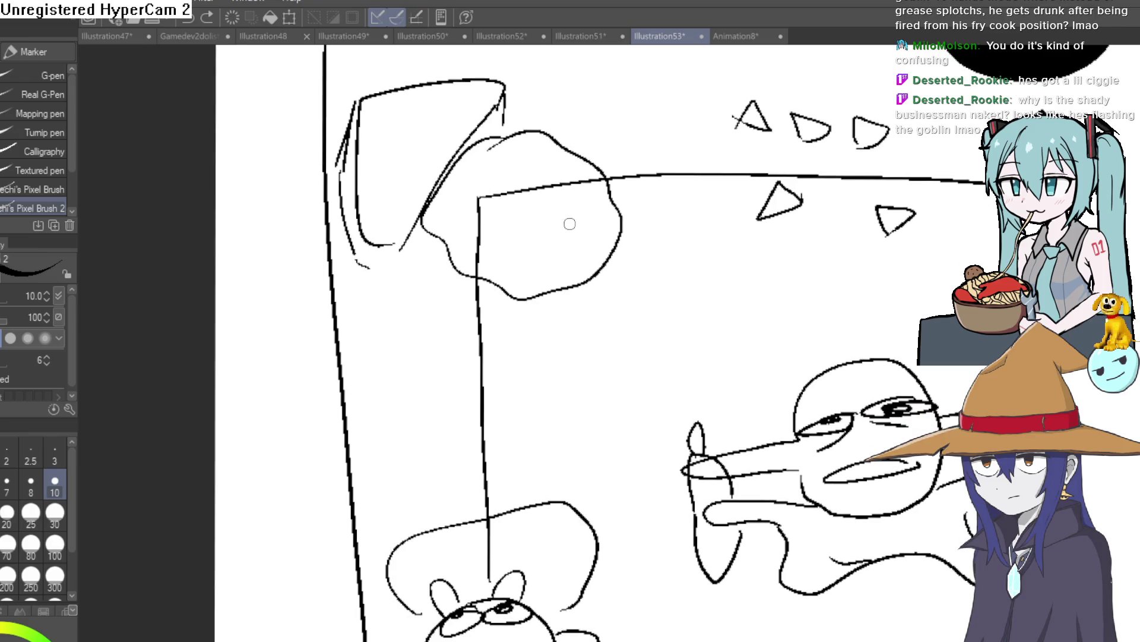
pyautogui.scroll(-3, 568, 221)
pyautogui.moveTo(556, 214); pyautogui.dragTo(541, 194)
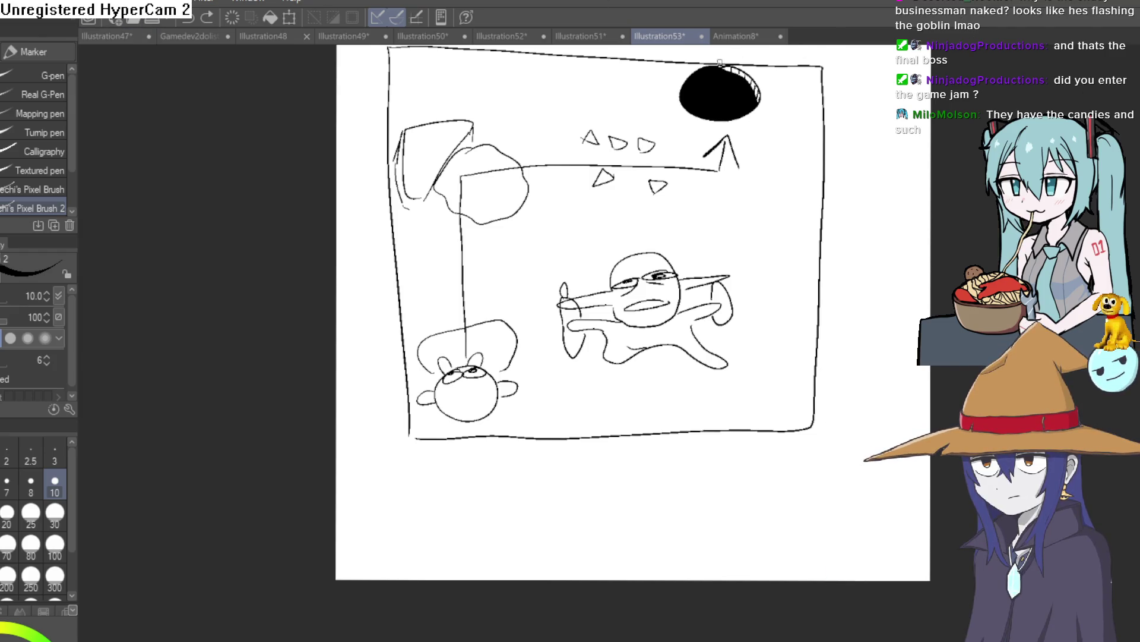
# Switch from Illustration53 back to the Animation8 drawing.
pyautogui.click(733, 36)
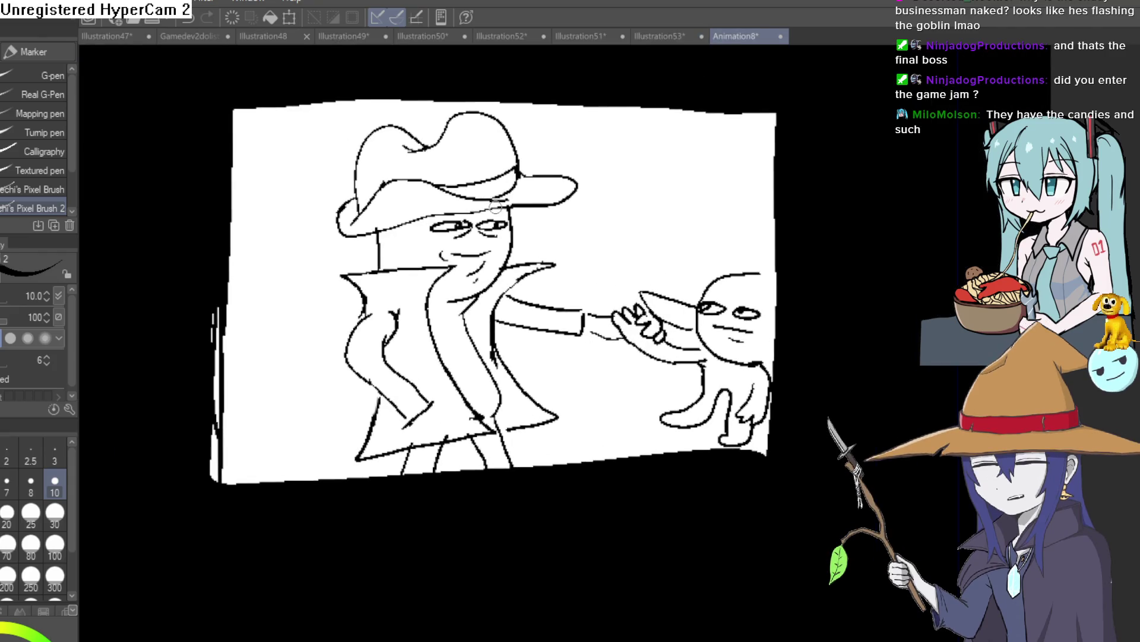
# Reposition and zoom the Animation8 sketch of the hat-wearing figure.
pyautogui.moveTo(496, 205)
pyautogui.mouseDown()
pyautogui.moveTo(547, 131)
pyautogui.moveTo(550, 177)
pyautogui.moveTo(599, 271)
pyautogui.mouseUp()
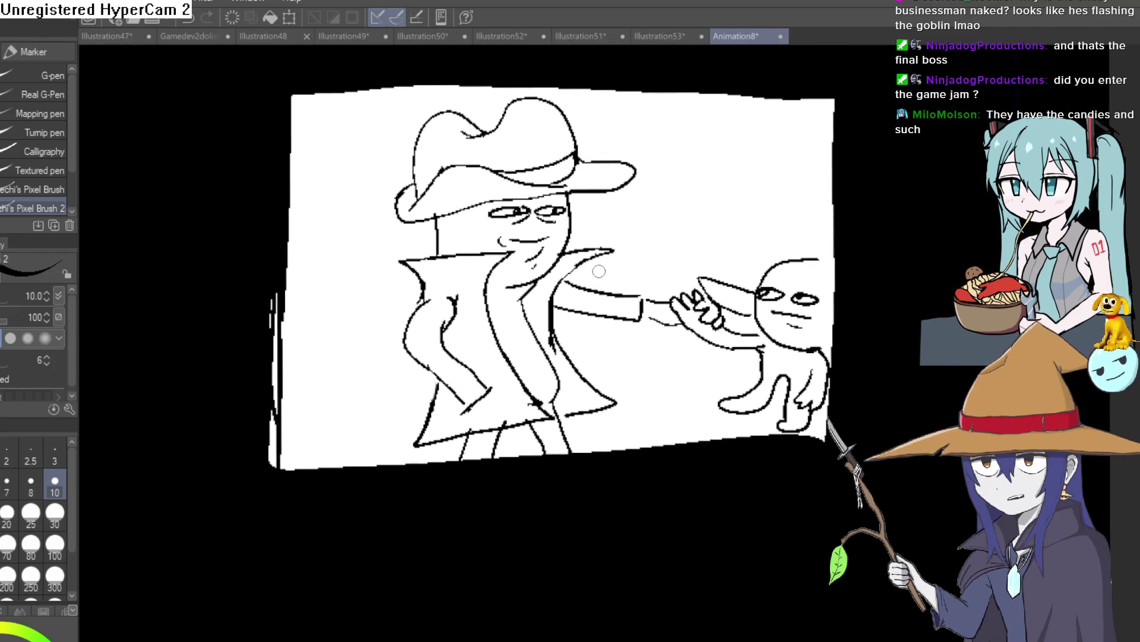
pyautogui.scroll(2, 594, 255)
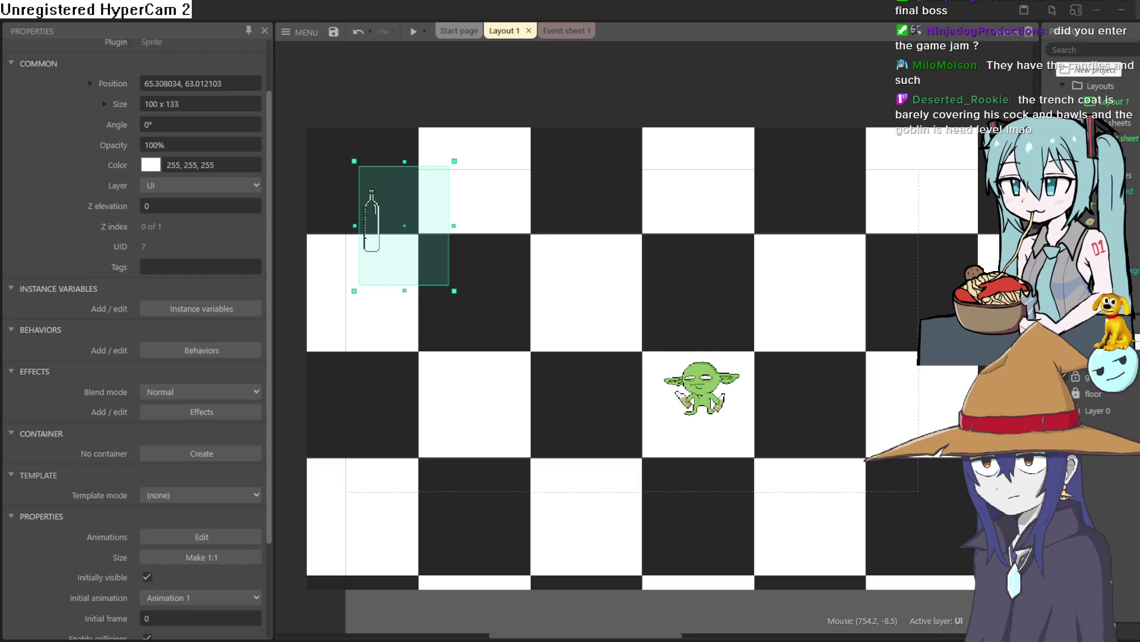
# In the cowboy sprite, fill the grey waist tan-brown and the areas beside the belt darker brown.
pyautogui.hotkey('alt', 'Tab')
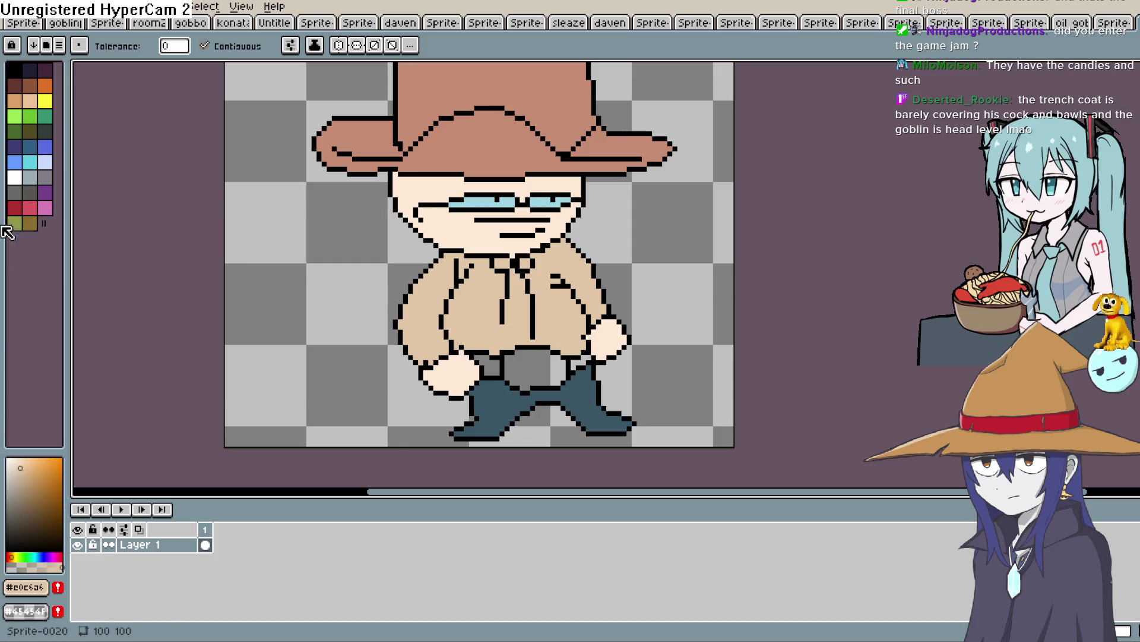
pyautogui.click(45, 101)
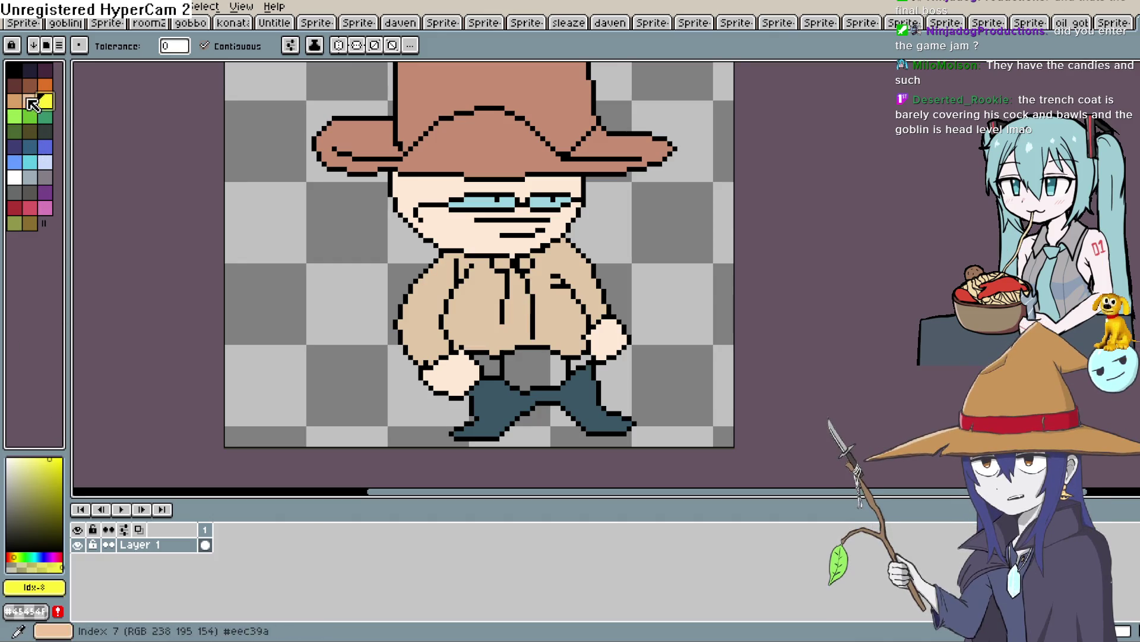
pyautogui.click(45, 86)
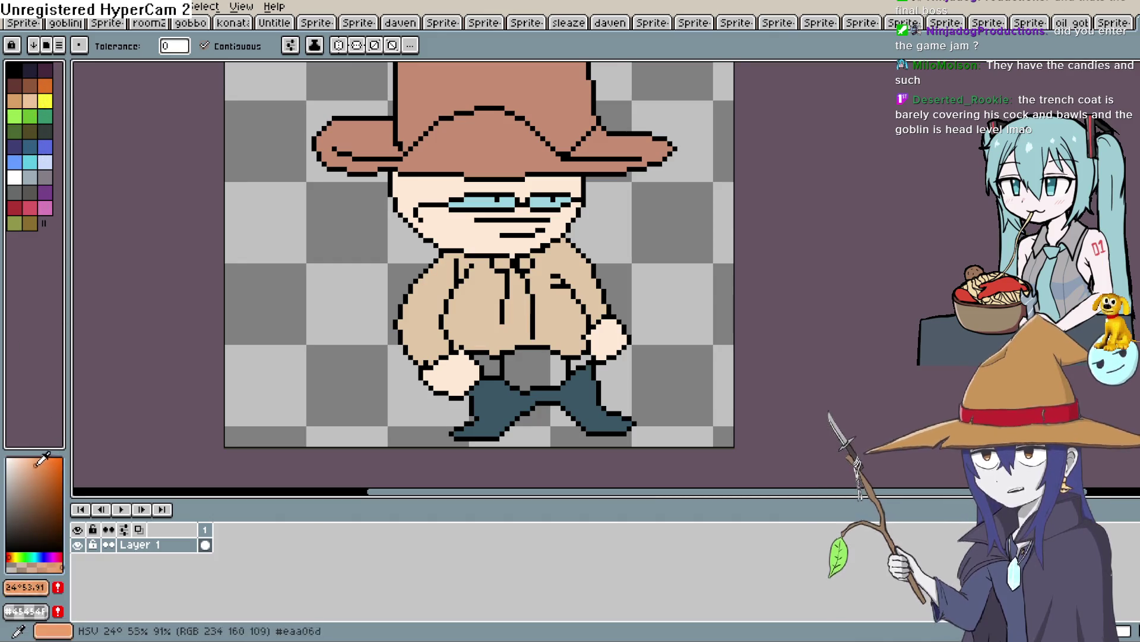
pyautogui.moveTo(33, 459); pyautogui.dragTo(34, 479)
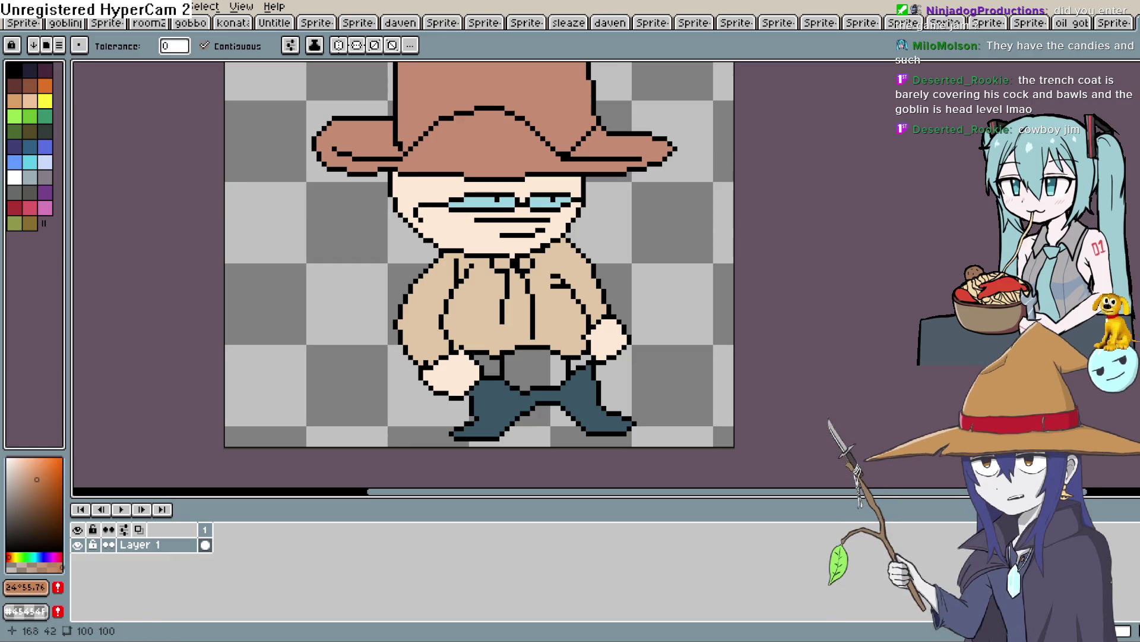
pyautogui.click(546, 363)
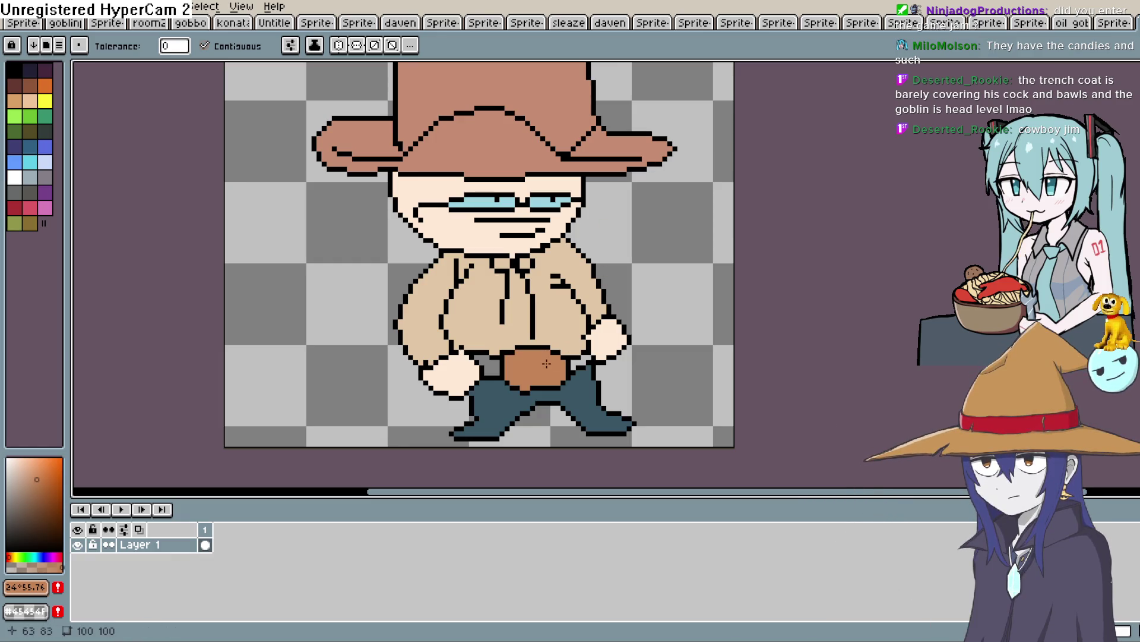
pyautogui.moveTo(37, 478); pyautogui.dragTo(38, 503)
pyautogui.click(475, 357)
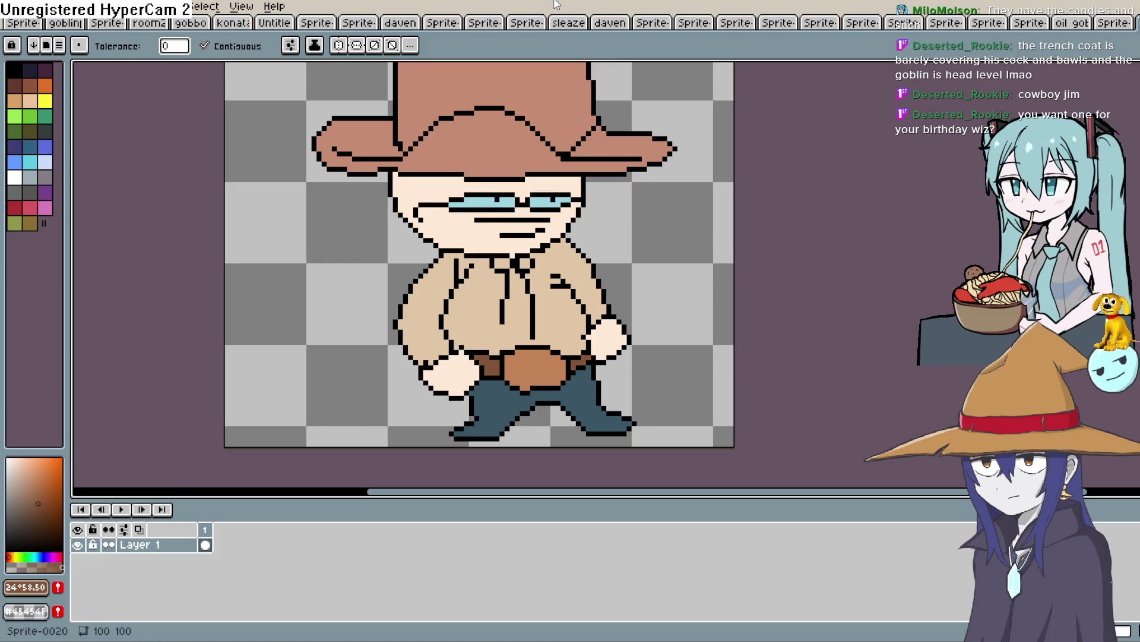
# Draw diagonal light peach highlight strokes across the belt buckle.
pyautogui.scroll(-2, 582, 170)
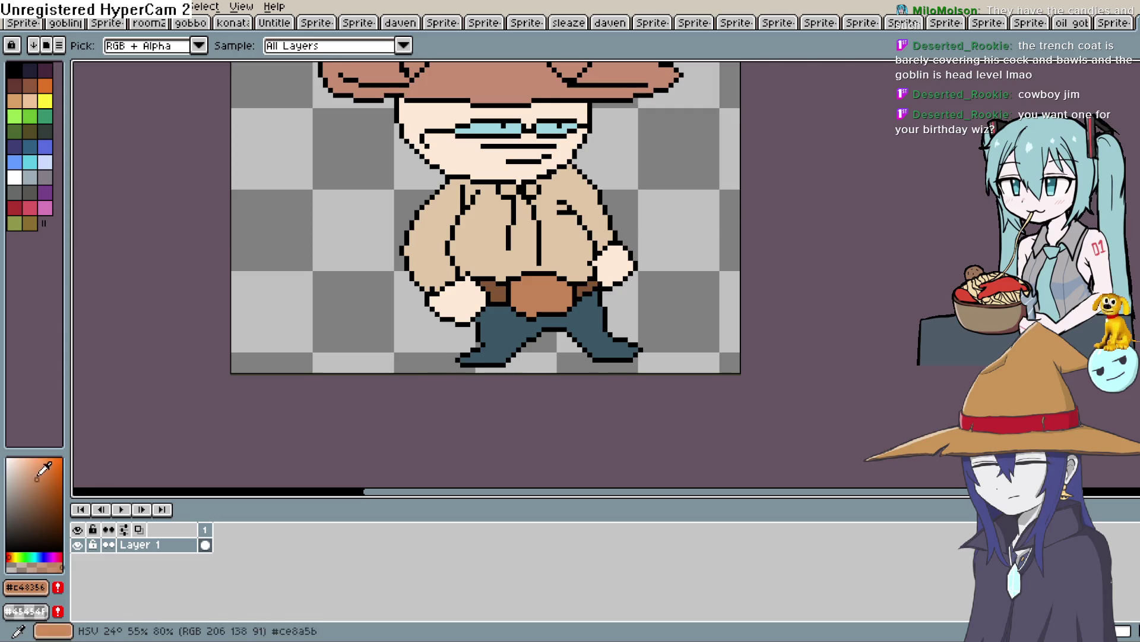
pyautogui.click(26, 460)
pyautogui.scroll(-2, 570, 225)
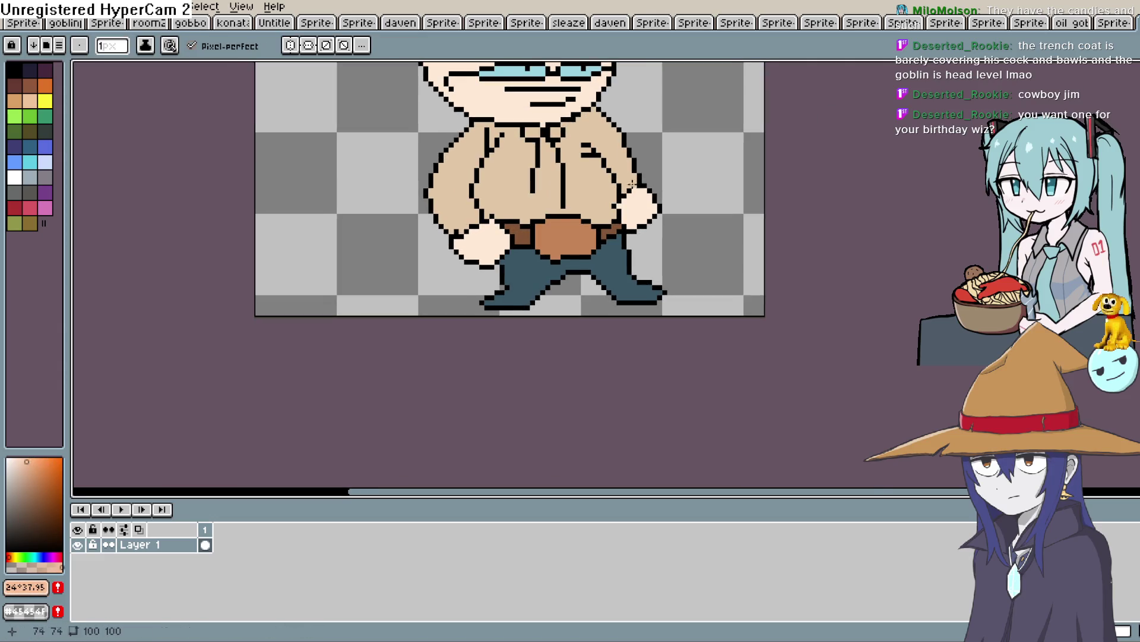
pyautogui.moveTo(567, 231); pyautogui.dragTo(581, 223)
pyautogui.hotkey('ctrl', 'z')
pyautogui.scroll(-1, 590, 211)
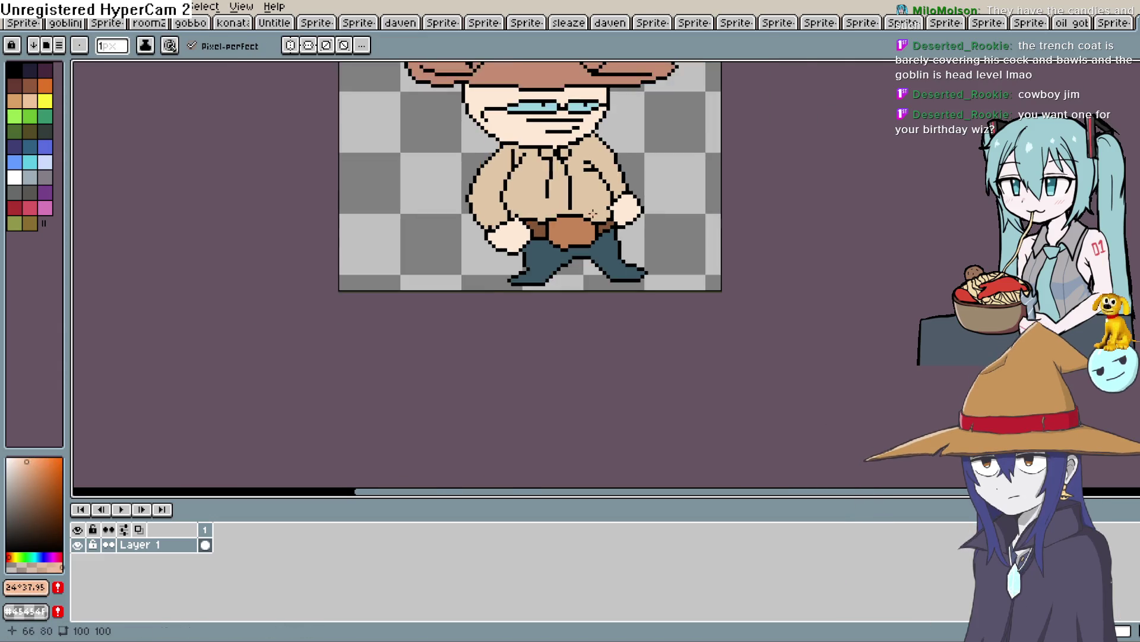
pyautogui.scroll(2, 589, 211)
pyautogui.scroll(2, 589, 211)
pyautogui.moveTo(567, 220); pyautogui.dragTo(506, 330)
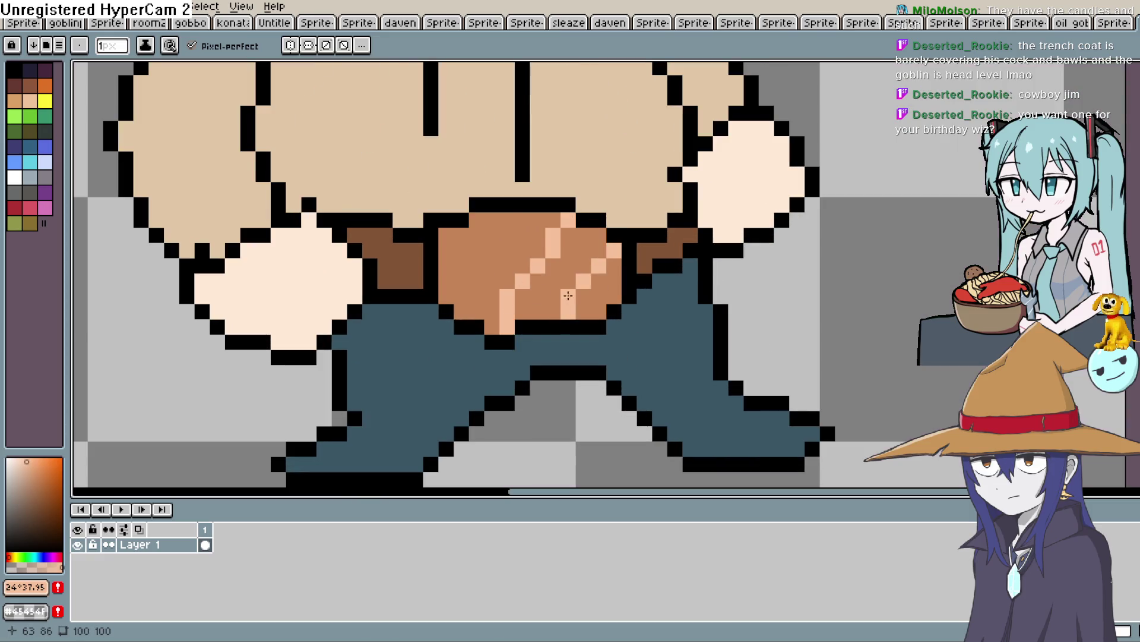
pyautogui.moveTo(496, 215); pyautogui.dragTo(474, 247)
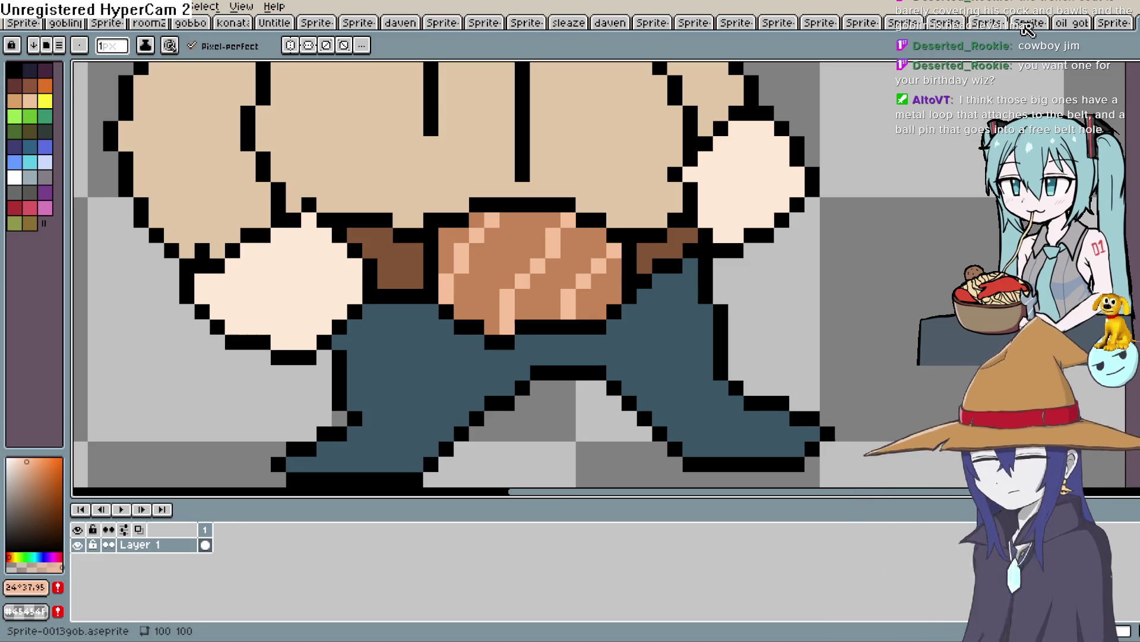
pyautogui.scroll(-3, 649, 259)
pyautogui.scroll(3, 649, 260)
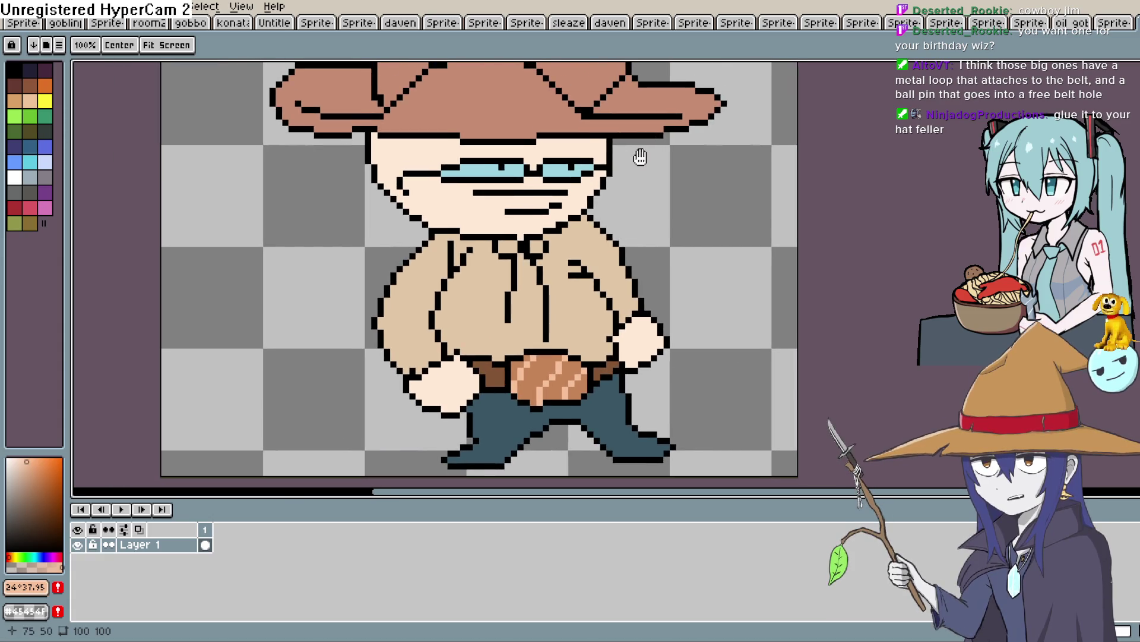
pyautogui.scroll(2, 637, 153)
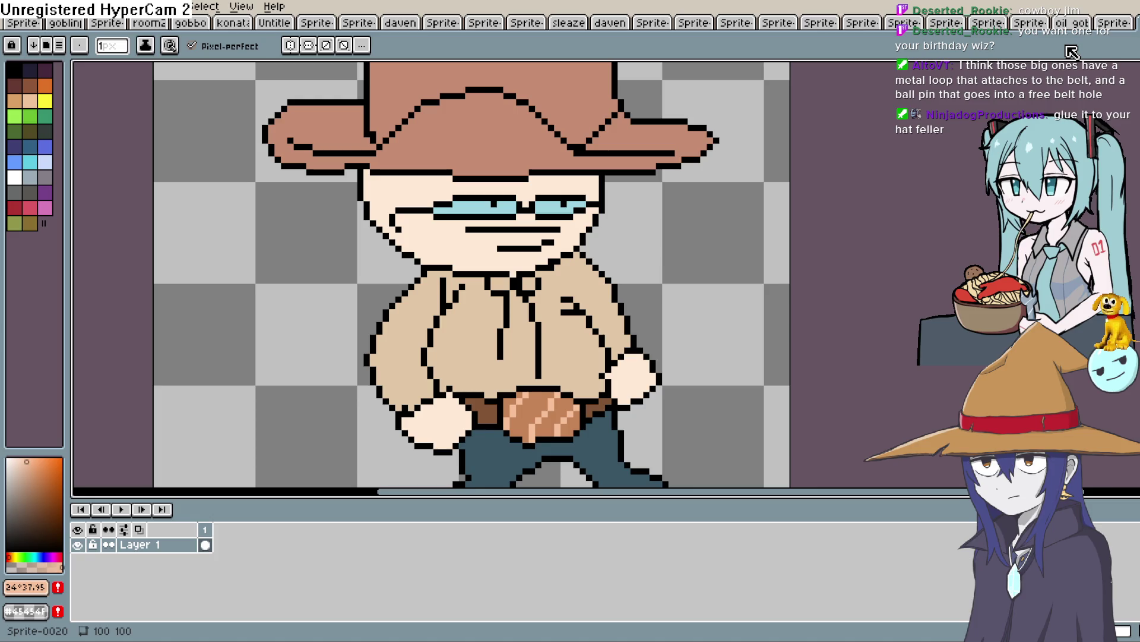
# Eyedrop a tan shade and pencil a shadow row under the hat brim and along the face edge.
pyautogui.press('i')
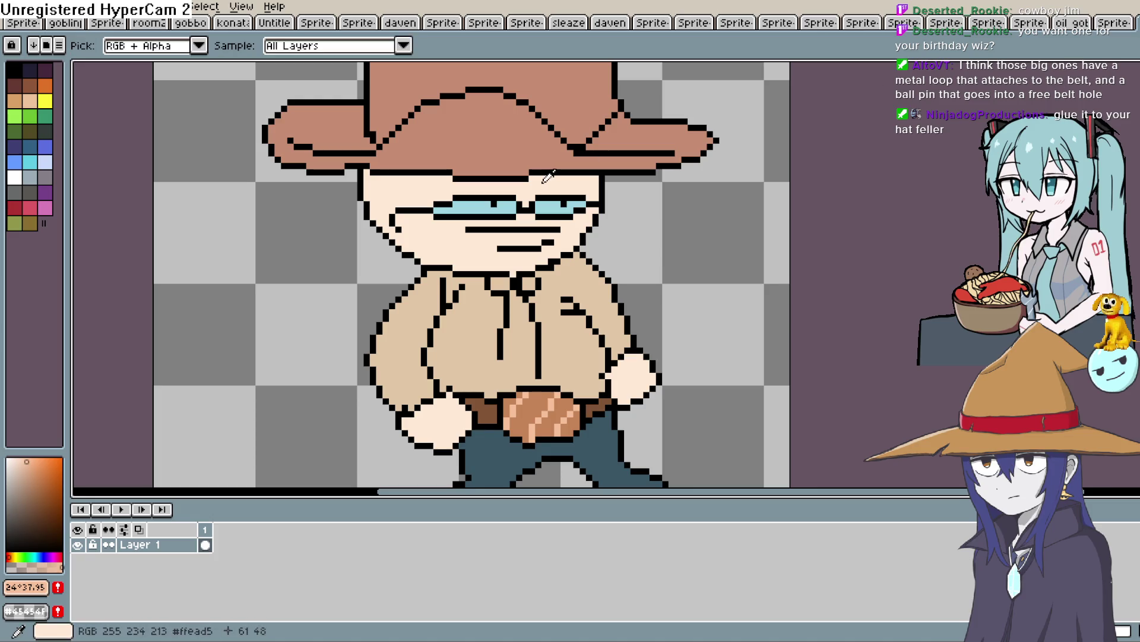
pyautogui.click(24, 468)
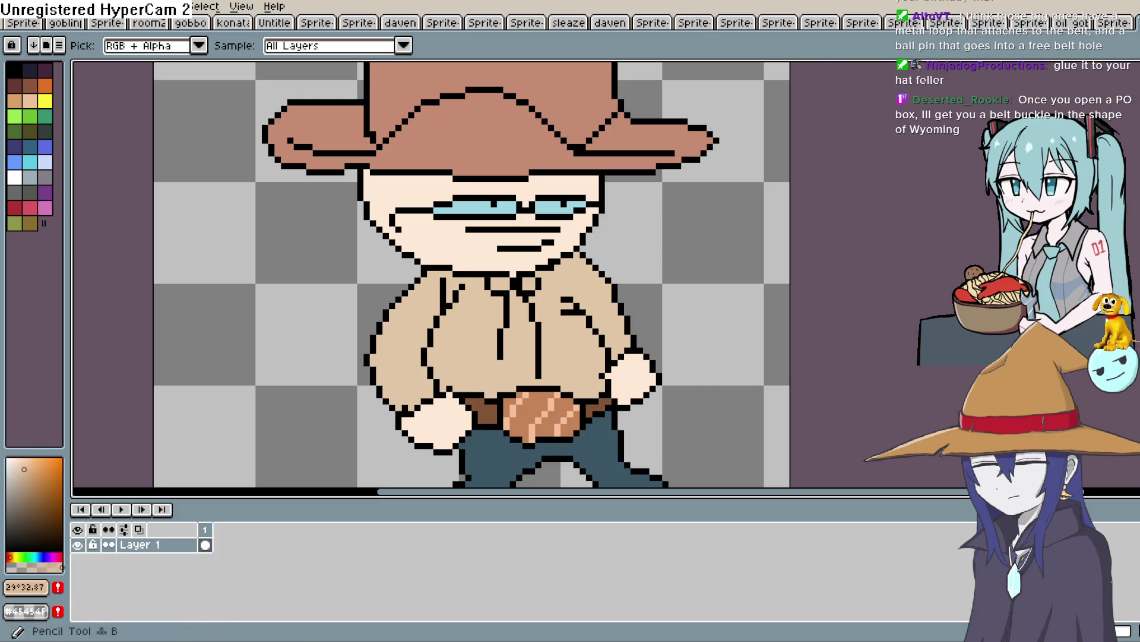
pyautogui.press('b')
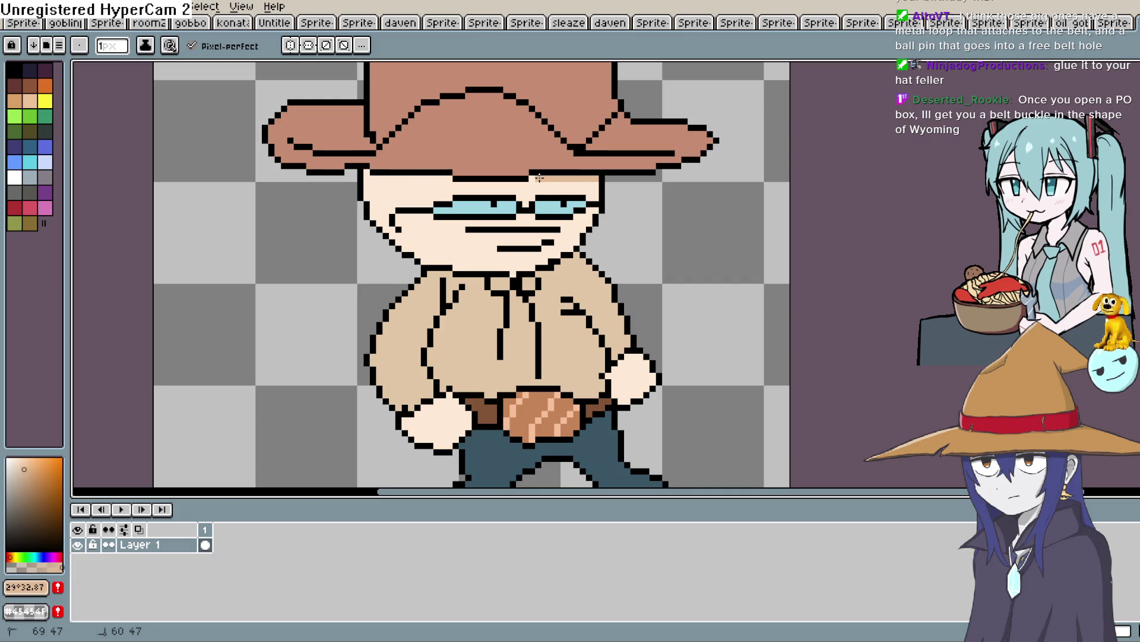
pyautogui.scroll(4, 510, 190)
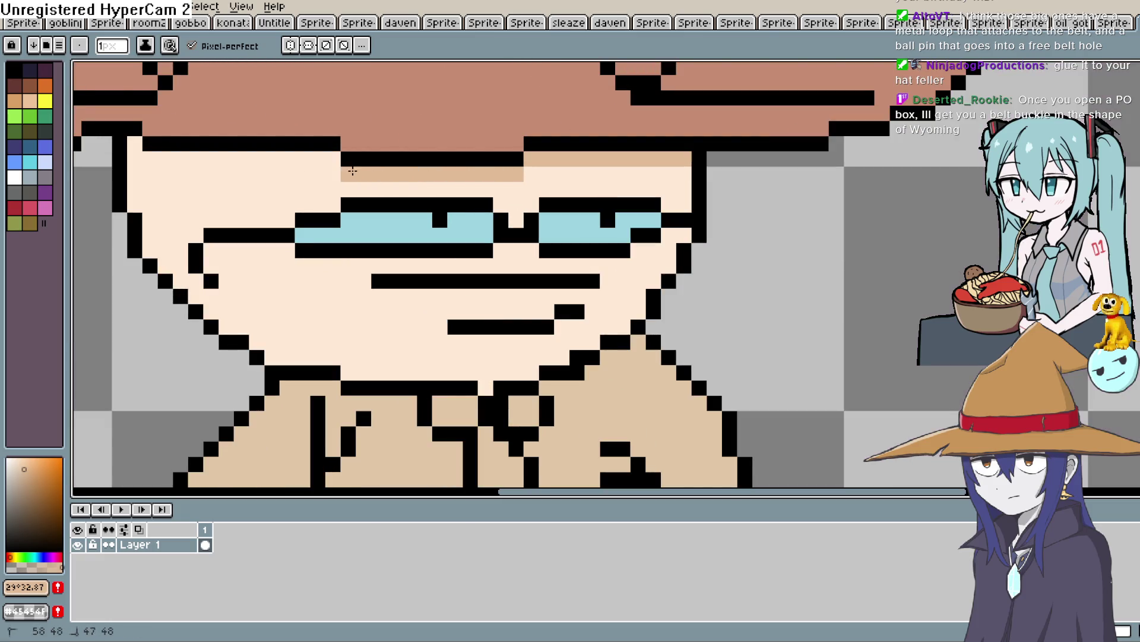
pyautogui.moveTo(509, 173)
pyautogui.mouseDown()
pyautogui.moveTo(447, 199)
pyautogui.moveTo(537, 202)
pyautogui.mouseUp()
pyautogui.moveTo(537, 187); pyautogui.dragTo(333, 189)
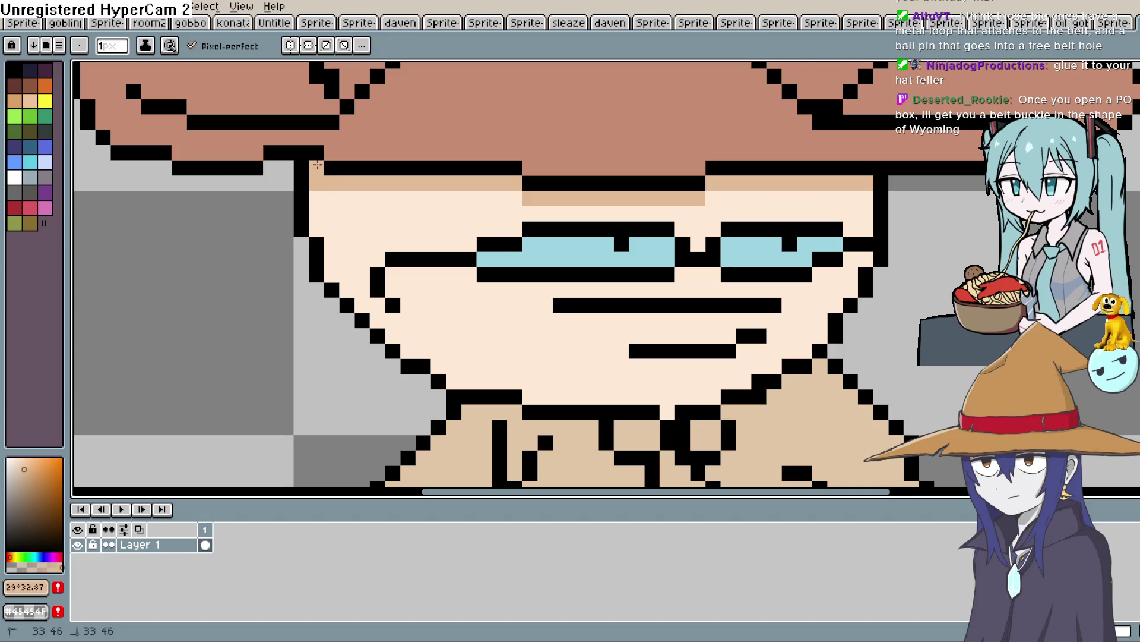
pyautogui.moveTo(791, 162); pyautogui.dragTo(687, 121)
pyautogui.moveTo(615, 155)
pyautogui.mouseDown()
pyautogui.moveTo(778, 144)
pyautogui.moveTo(624, 158)
pyautogui.mouseUp()
pyautogui.hotkey('ctrl', 'z')
pyautogui.moveTo(470, 184); pyautogui.dragTo(509, 170)
pyautogui.click(458, 140)
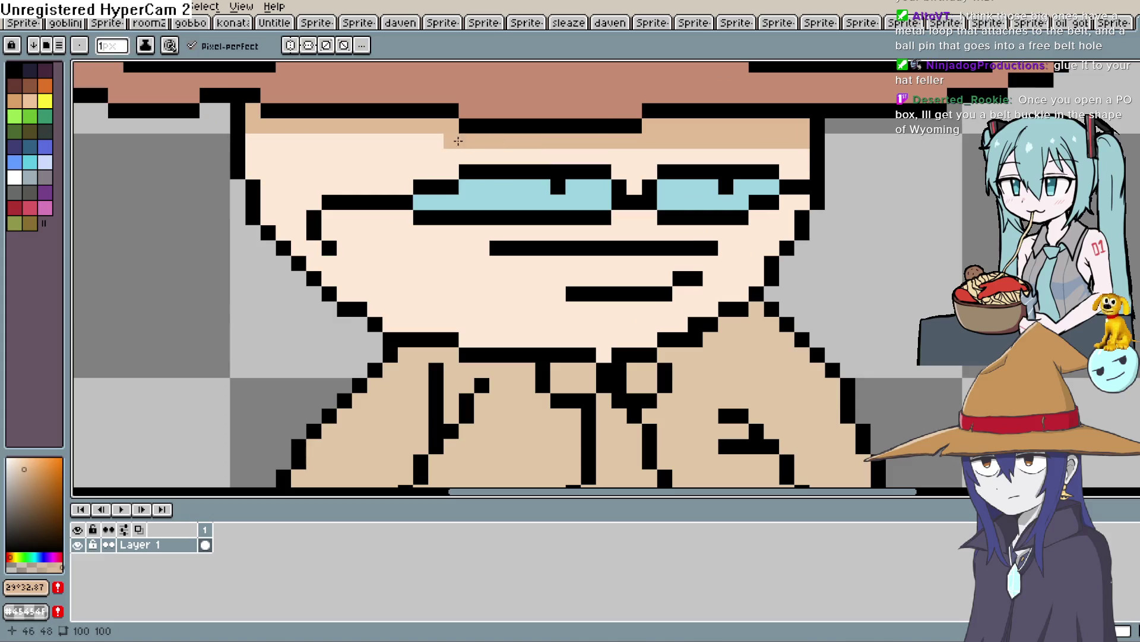
pyautogui.moveTo(458, 141); pyautogui.dragTo(256, 138)
pyautogui.moveTo(268, 184)
pyautogui.mouseDown()
pyautogui.moveTo(269, 221)
pyautogui.moveTo(348, 292)
pyautogui.moveTo(428, 324)
pyautogui.moveTo(534, 339)
pyautogui.mouseUp()
# Add tan shading near the mouth and a strip under both glasses lenses to the face edge.
pyautogui.press('space')
pyautogui.moveTo(618, 295); pyautogui.dragTo(562, 205)
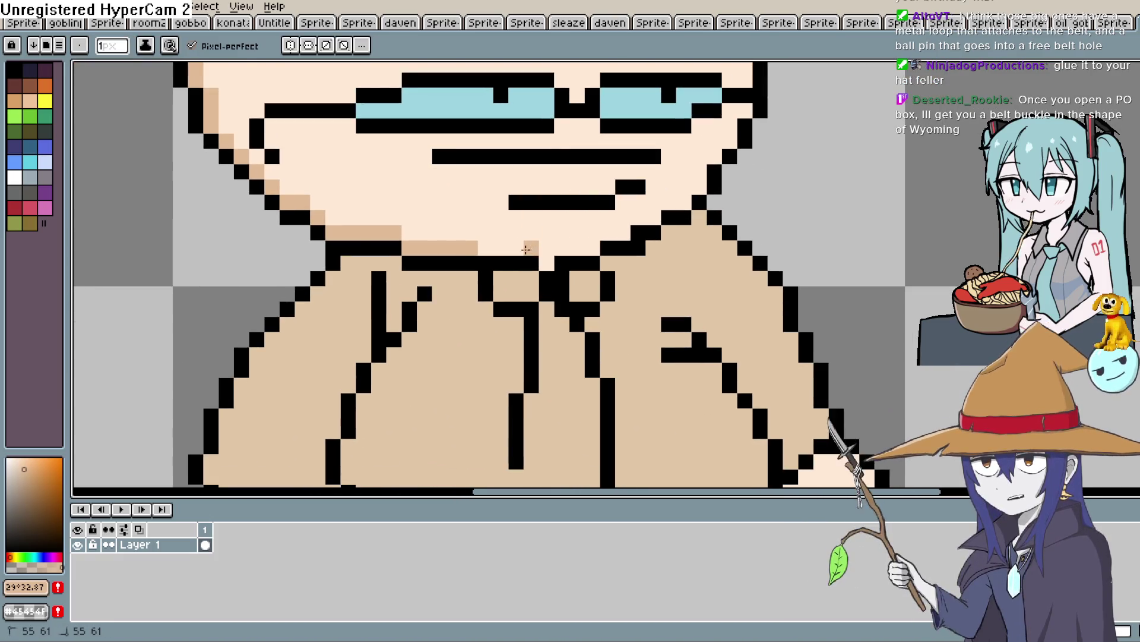
pyautogui.moveTo(635, 238)
pyautogui.mouseDown()
pyautogui.moveTo(644, 204)
pyautogui.moveTo(675, 224)
pyautogui.moveTo(626, 155)
pyautogui.moveTo(620, 204)
pyautogui.mouseUp()
pyautogui.click(620, 204)
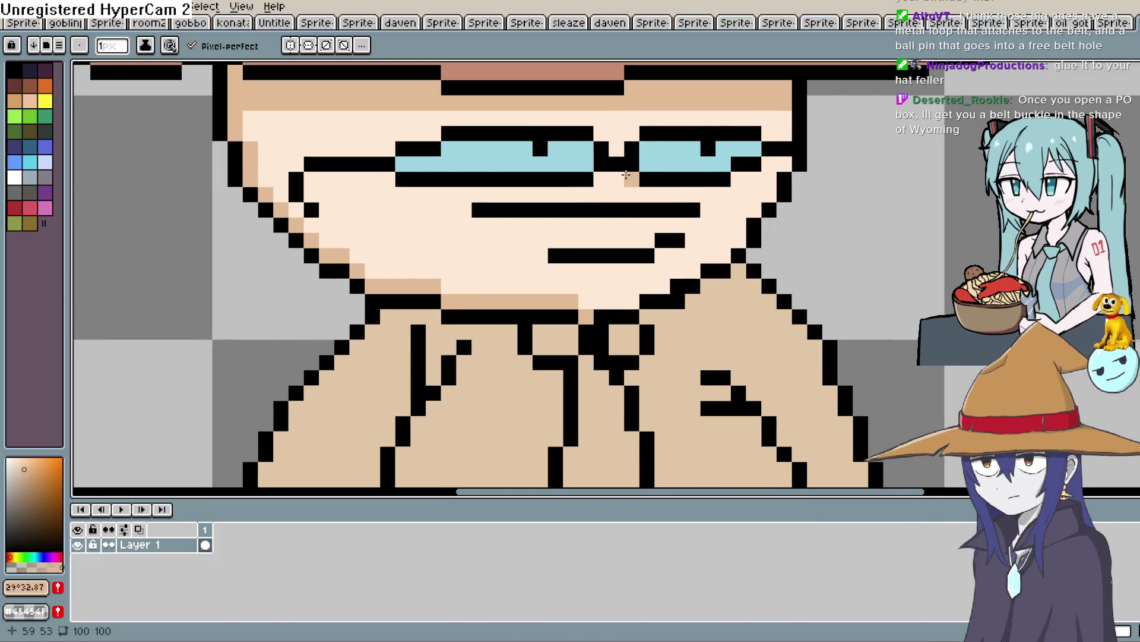
pyautogui.click(770, 163)
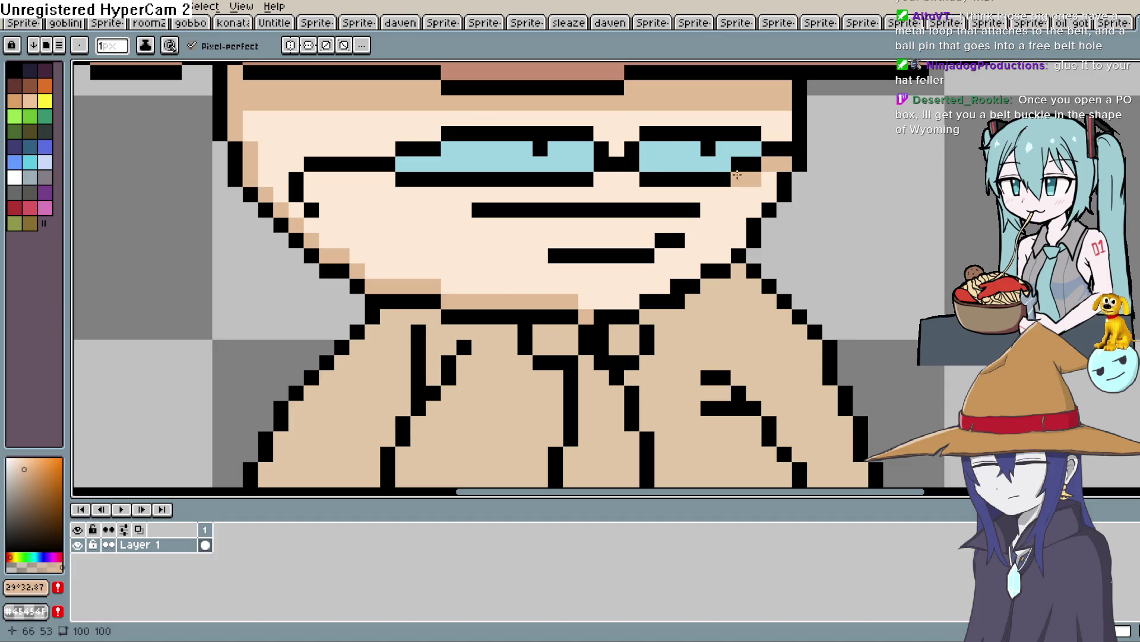
pyautogui.moveTo(723, 193); pyautogui.dragTo(707, 193)
pyautogui.moveTo(628, 178); pyautogui.dragTo(470, 198)
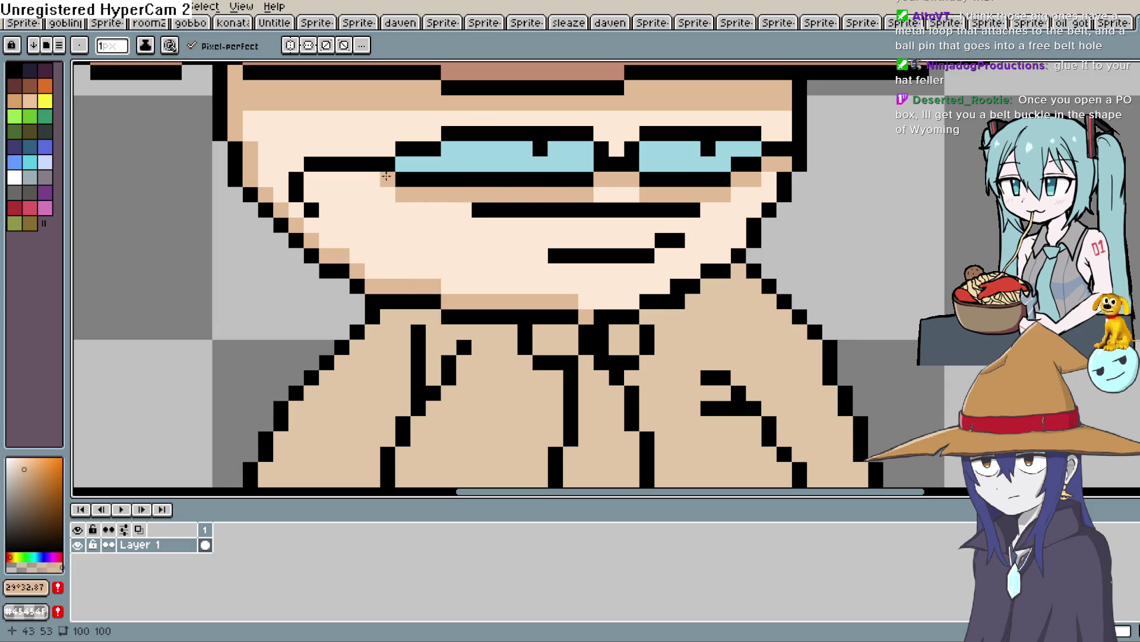
pyautogui.moveTo(386, 177); pyautogui.dragTo(312, 193)
pyautogui.scroll(-2, 564, 214)
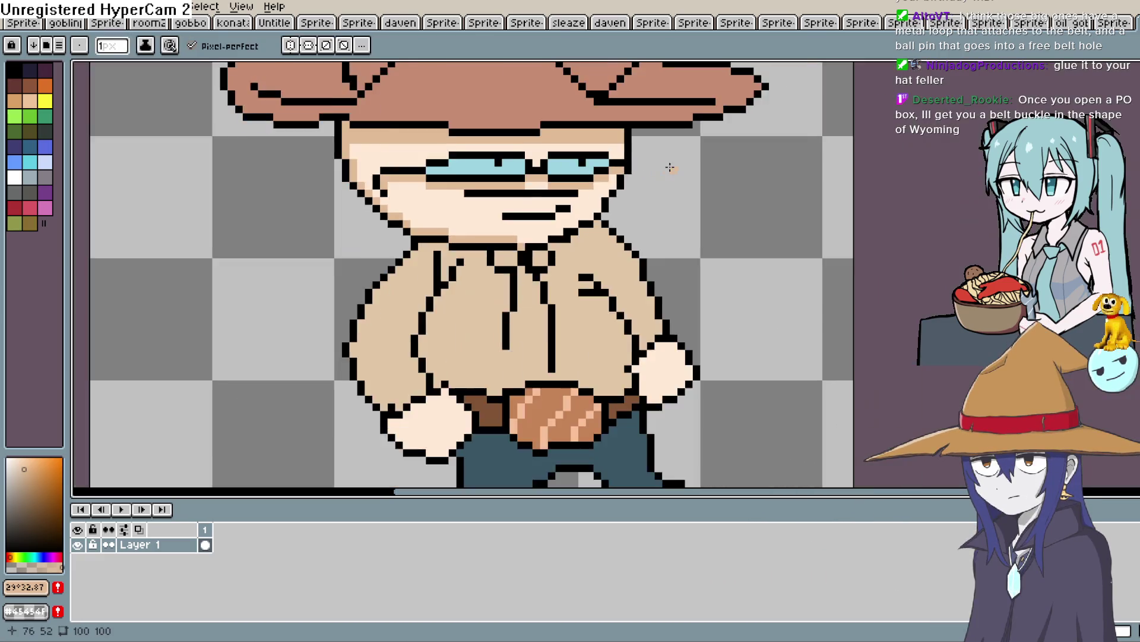
# Eyedrop a darker brown and pencil shading on the hat, undoing the brim stroke.
pyautogui.scroll(-3, 669, 167)
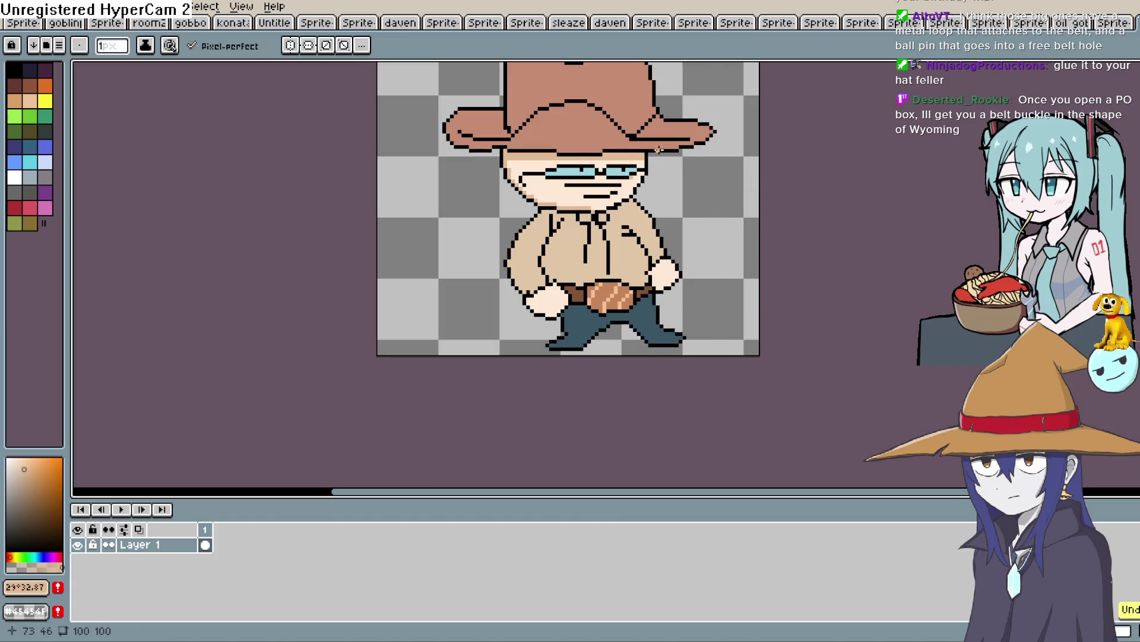
pyautogui.moveTo(658, 149); pyautogui.dragTo(600, 184)
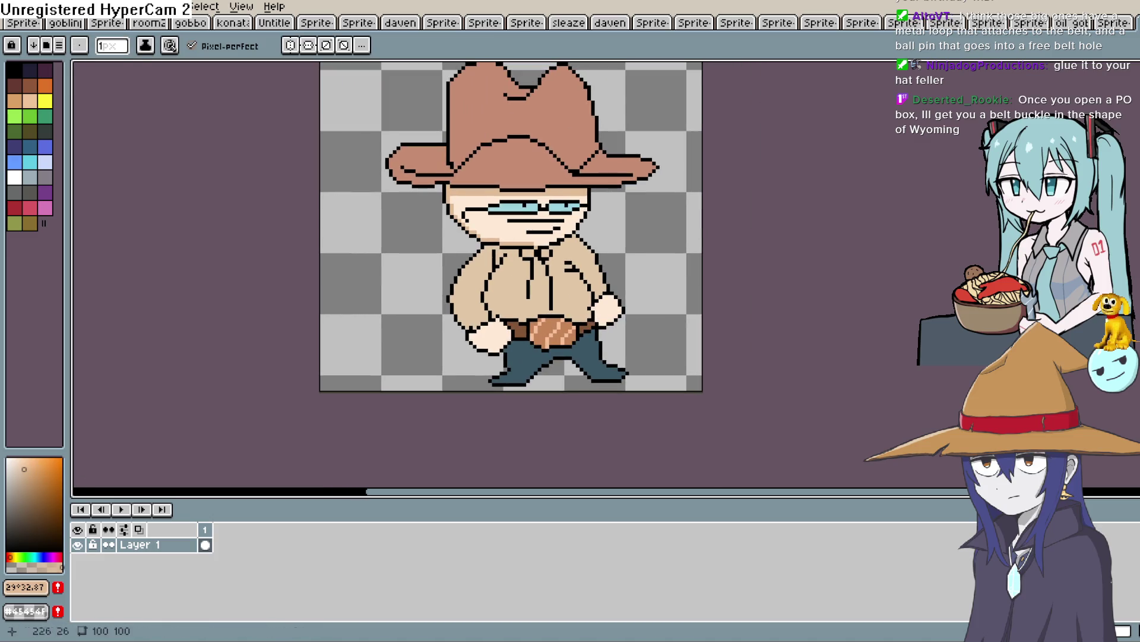
pyautogui.press('i')
pyautogui.click(533, 113)
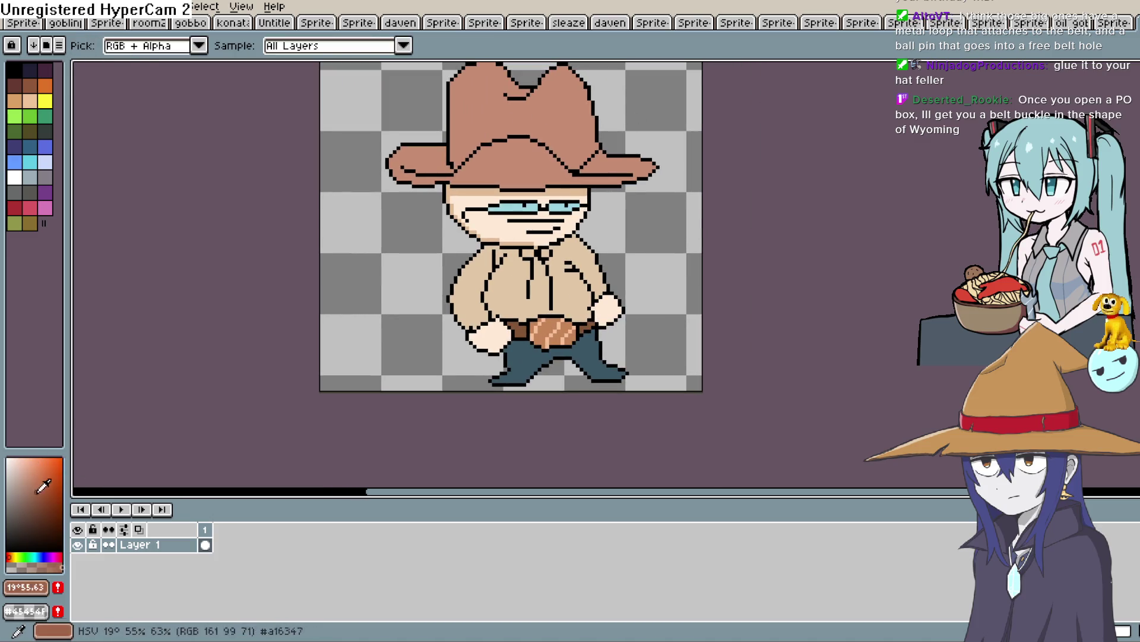
pyautogui.press('b')
pyautogui.moveTo(581, 155); pyautogui.dragTo(602, 182)
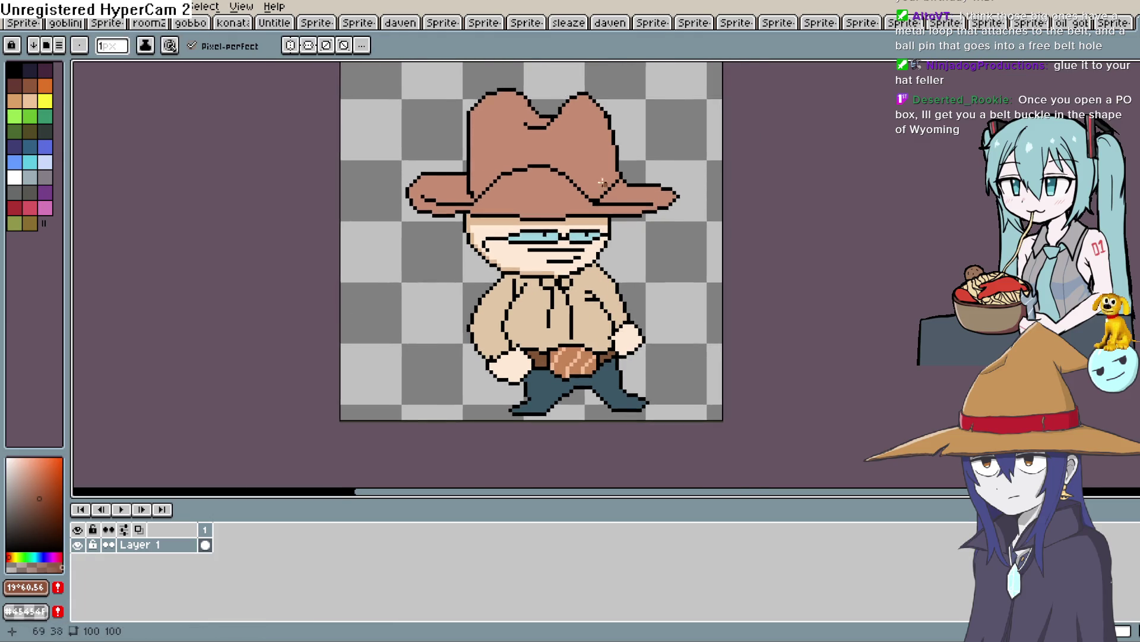
pyautogui.scroll(1, 602, 182)
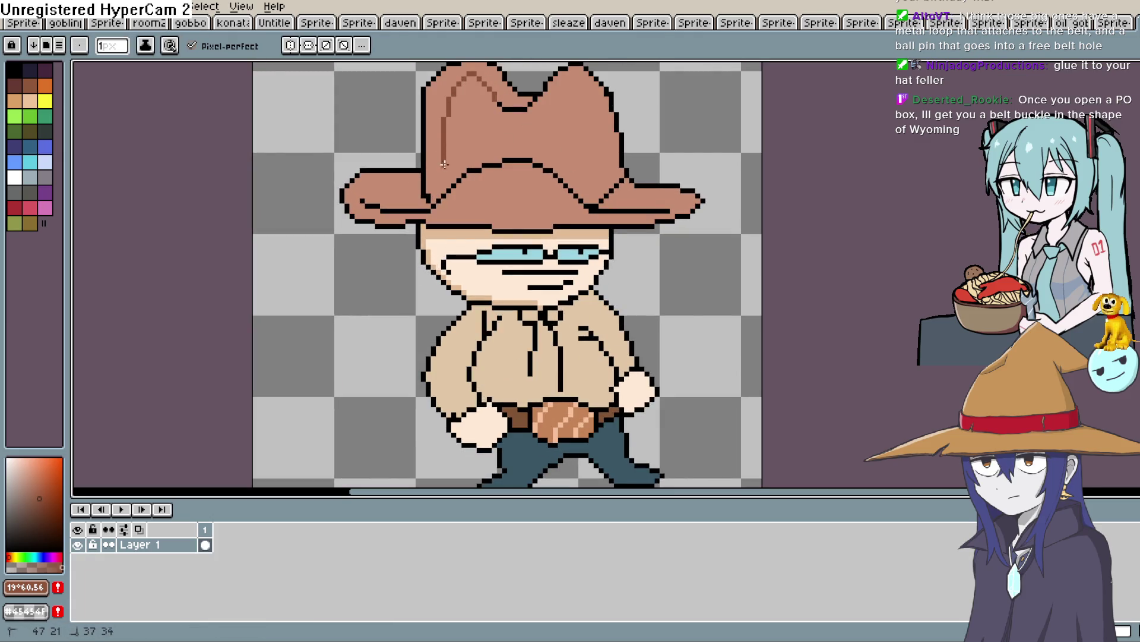
pyautogui.moveTo(653, 169)
pyautogui.mouseDown()
pyautogui.moveTo(639, 140)
pyautogui.moveTo(601, 173)
pyautogui.mouseUp()
pyautogui.hotkey('ctrl', 'z')
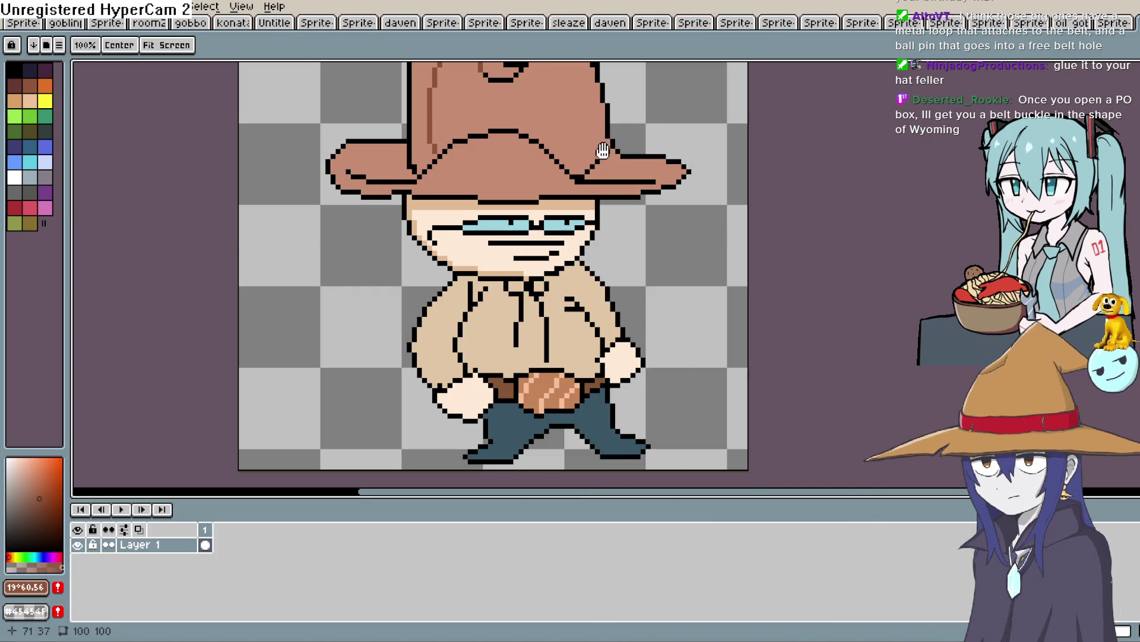
pyautogui.moveTo(559, 124); pyautogui.dragTo(566, 196)
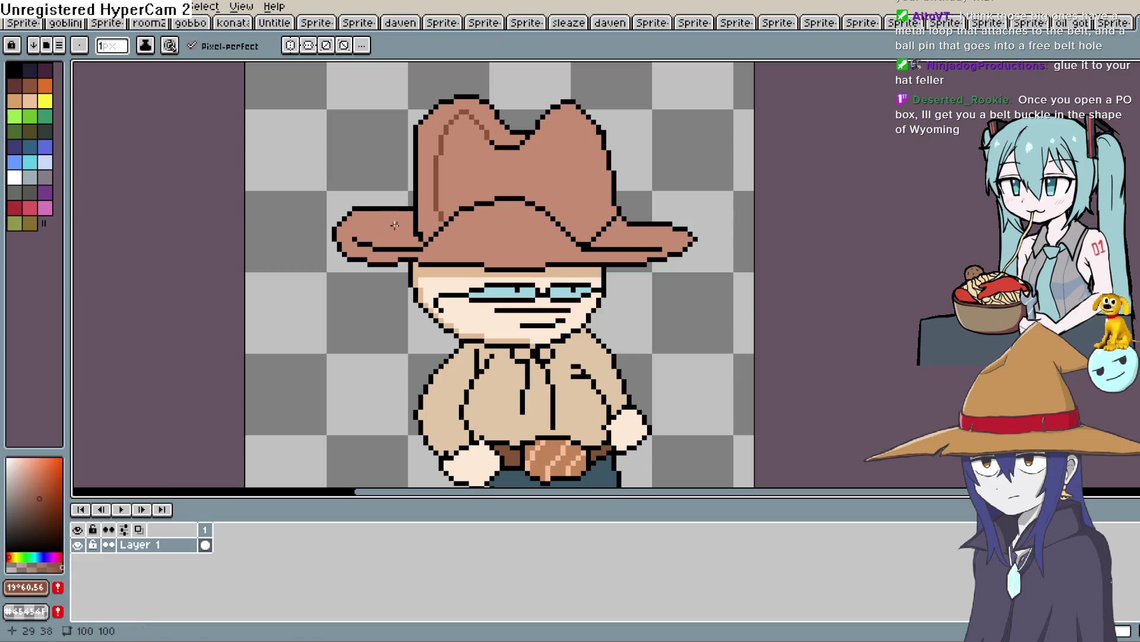
# Bucket-fill the left hat brim and left crown dark brown.
pyautogui.press('g')
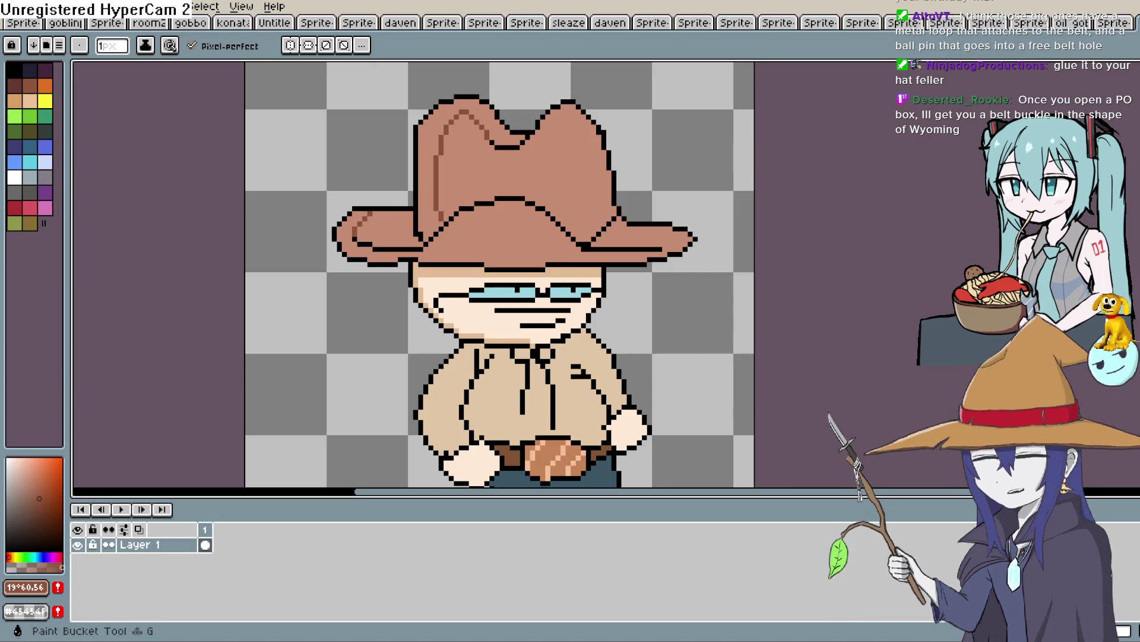
pyautogui.click(380, 229)
pyautogui.click(426, 199)
pyautogui.press('space')
pyautogui.moveTo(638, 201); pyautogui.dragTo(592, 185)
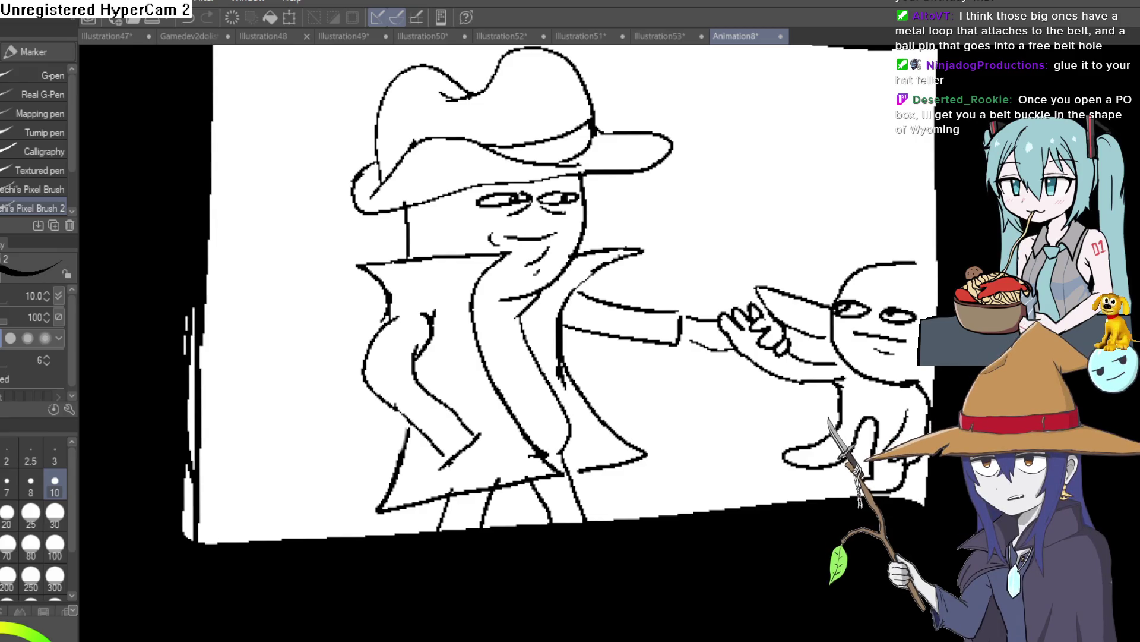
# Zoom in and out on the Animation8 sketch and pan it slightly to frame the cowboy.
pyautogui.scroll(-5, 793, 130)
pyautogui.scroll(4, 773, 275)
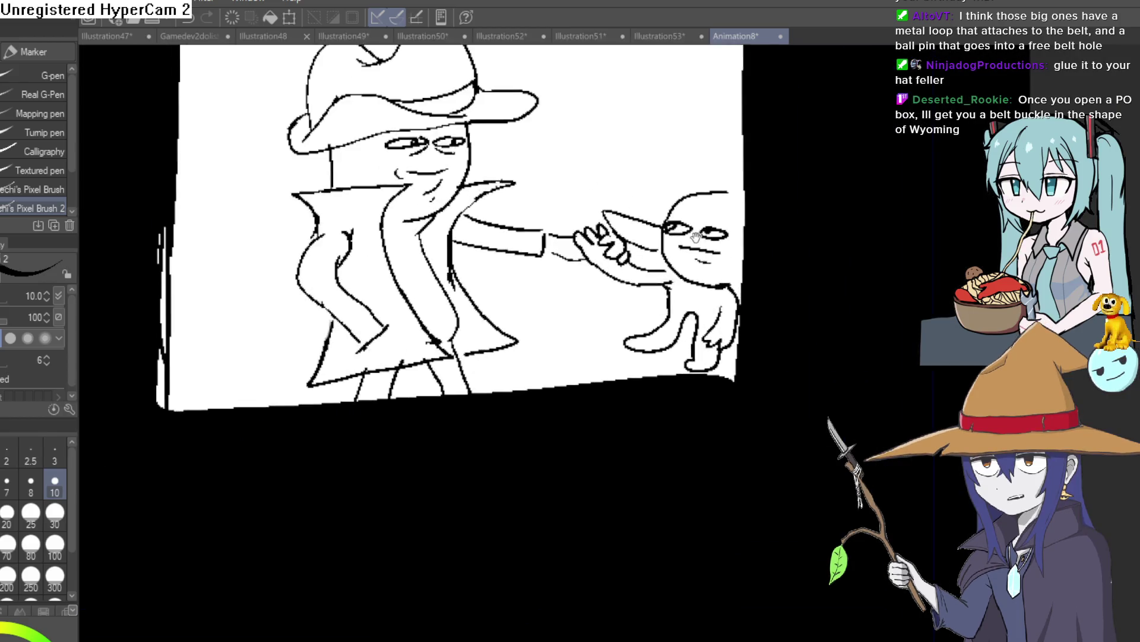
pyautogui.scroll(2, 773, 275)
pyautogui.scroll(-2, 788, 292)
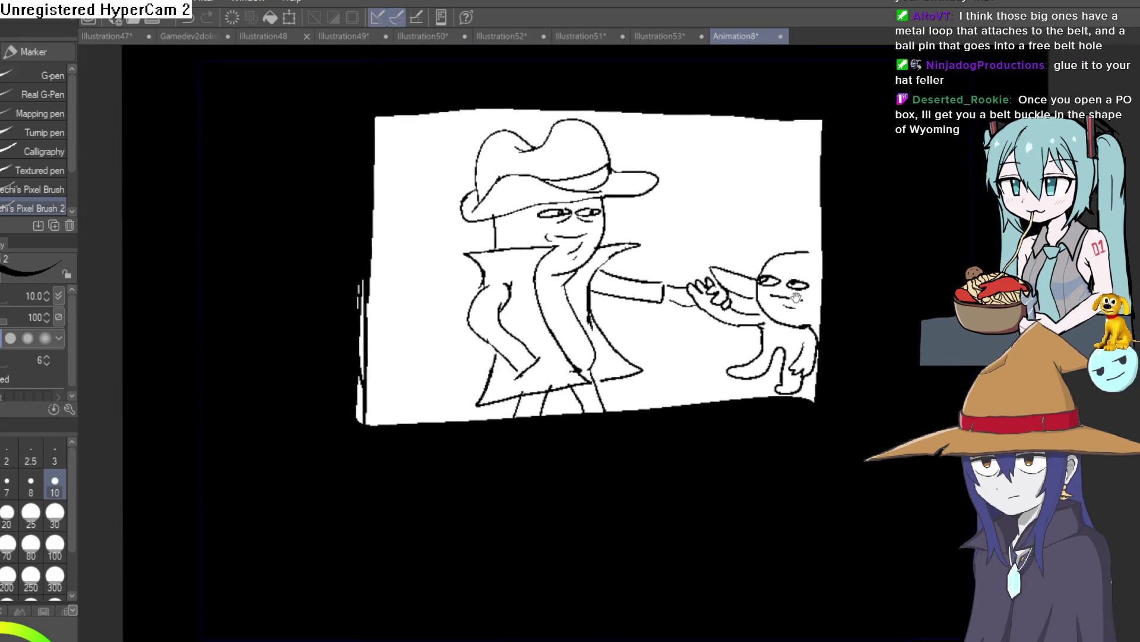
pyautogui.scroll(3, 788, 293)
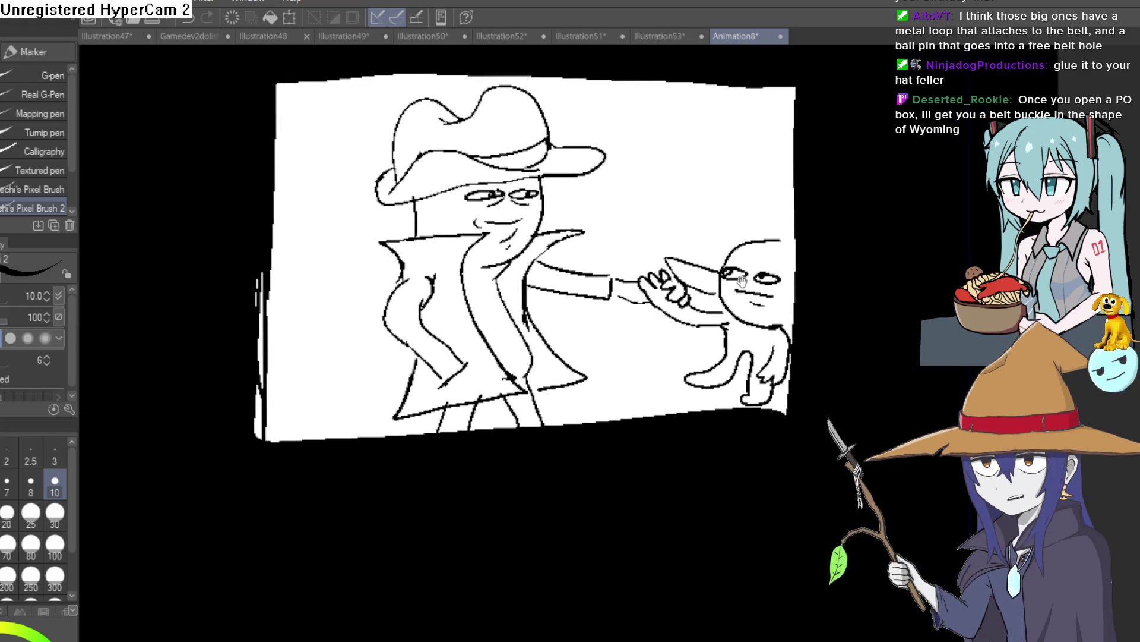
pyautogui.scroll(-2, 757, 305)
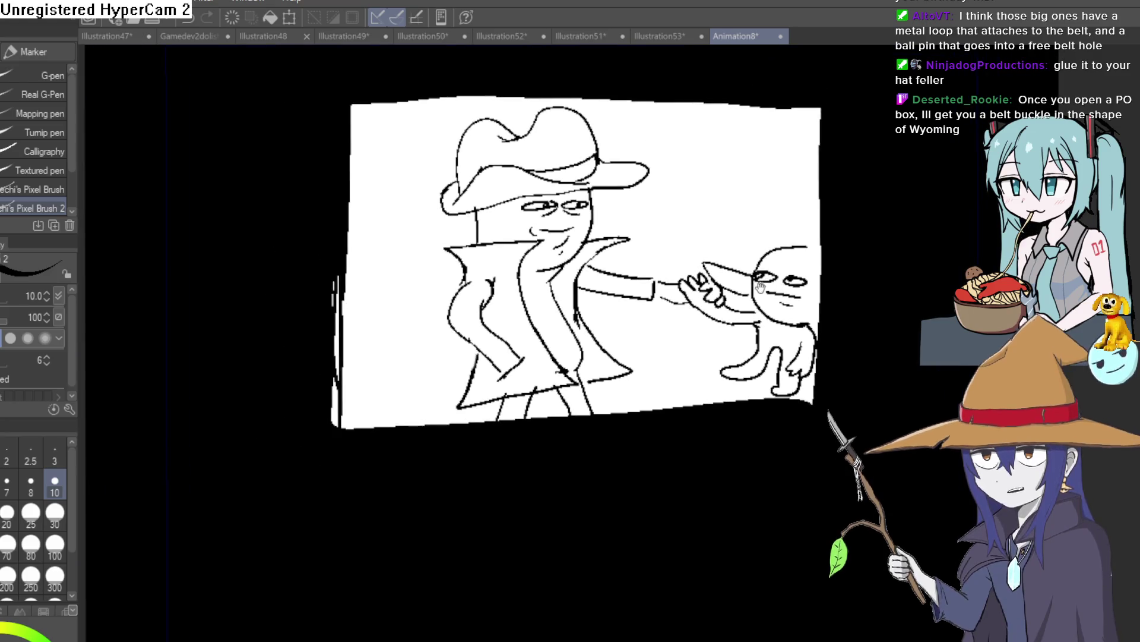
pyautogui.scroll(-2, 747, 241)
pyautogui.scroll(2, 737, 234)
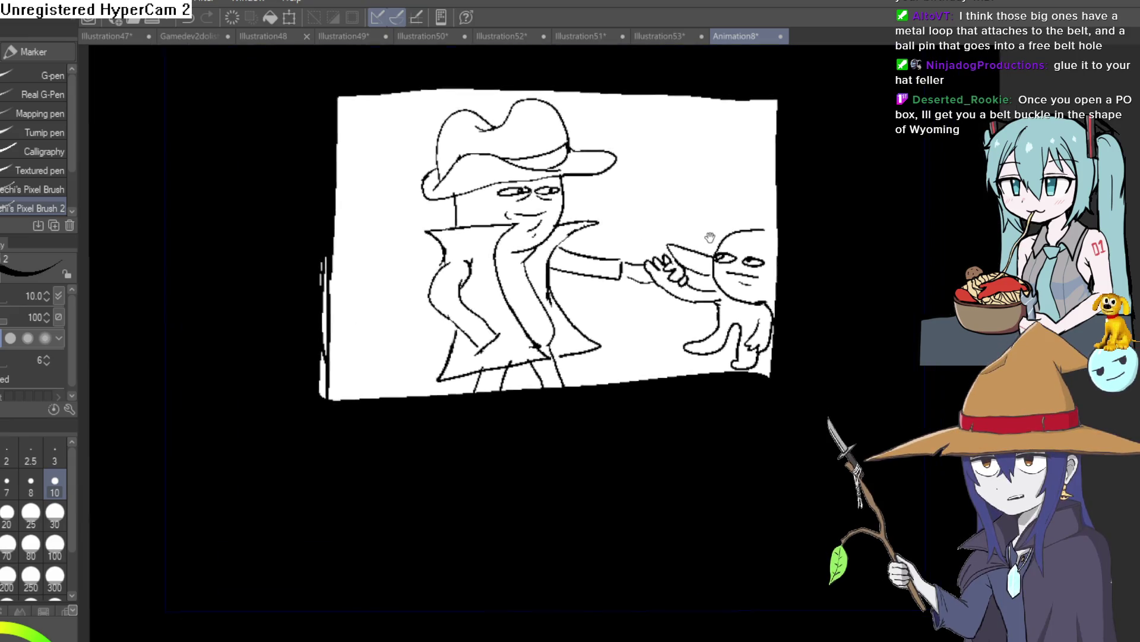
pyautogui.moveTo(695, 285); pyautogui.dragTo(709, 266)
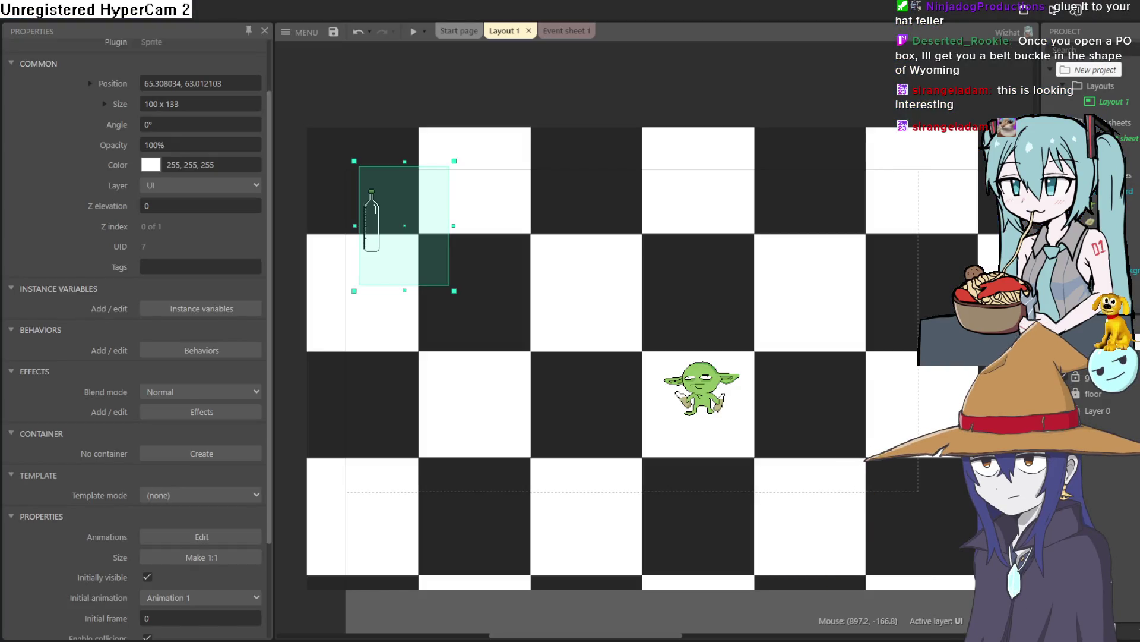
# Start a test run preview of Layout 1.
pyautogui.click(414, 32)
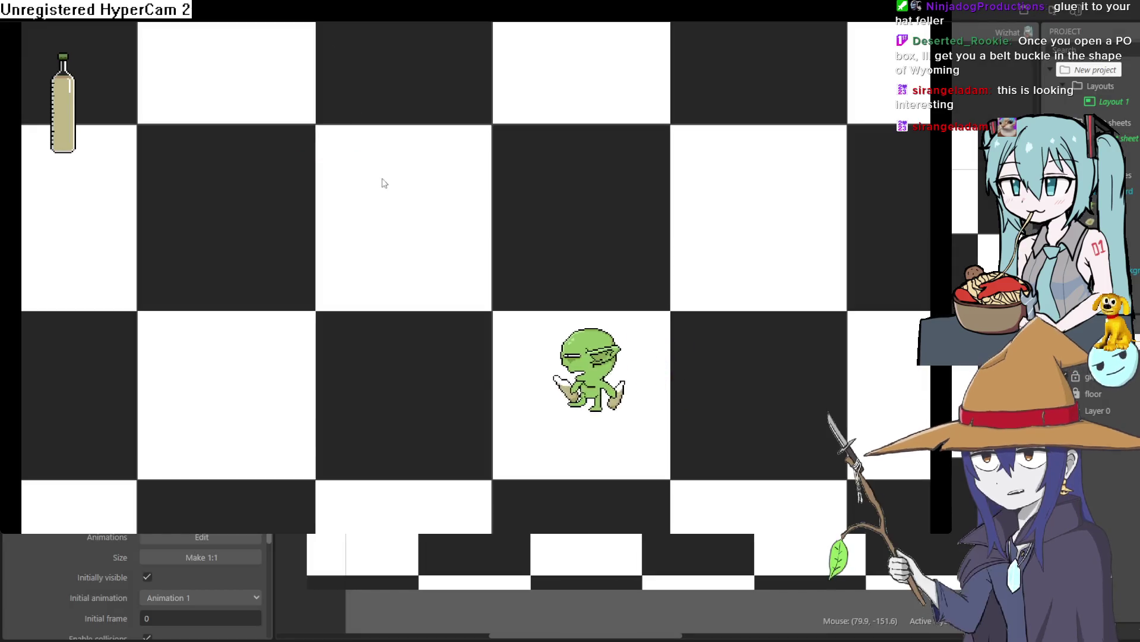
# Walk the goblin around the floor with the arrow keys until the bottle empties, then close the preview.
pyautogui.press('Left')
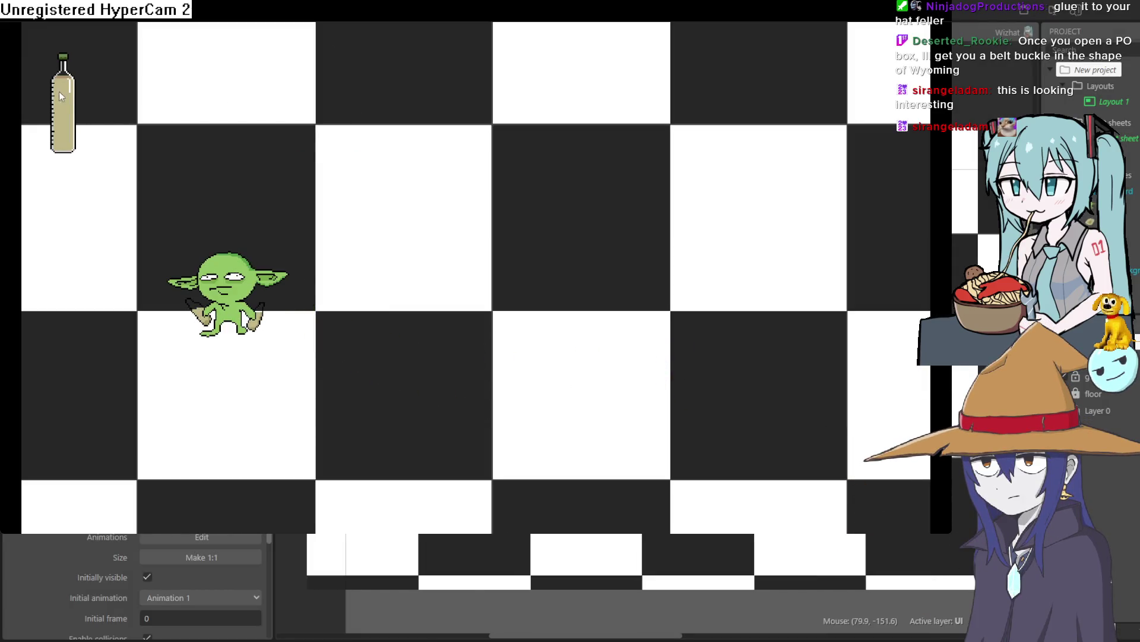
pyautogui.press('Right')
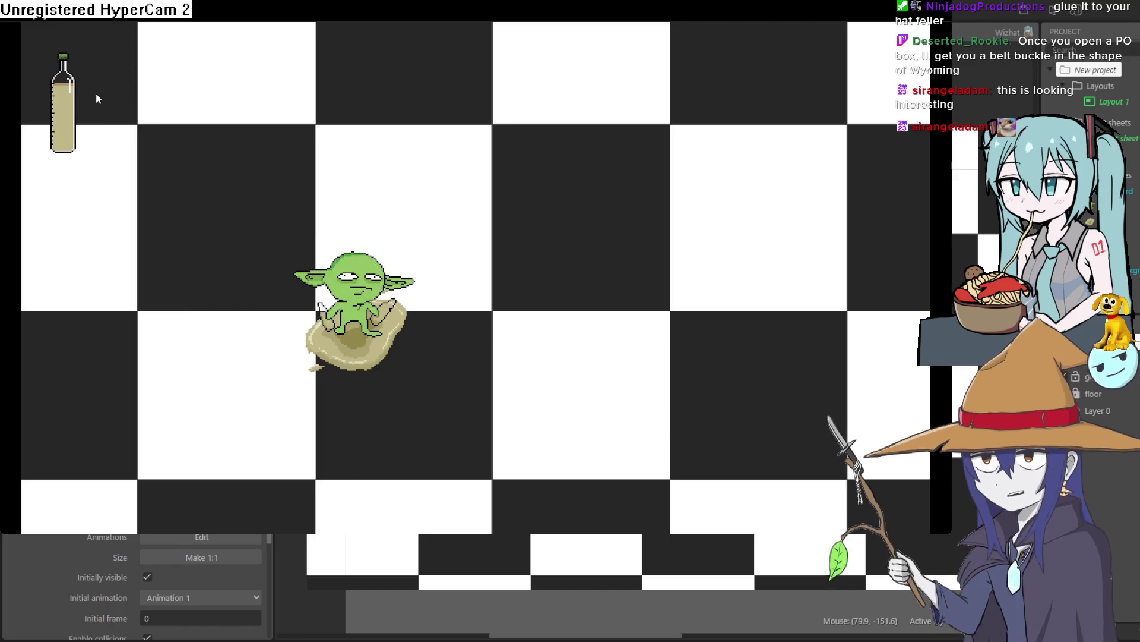
pyautogui.press('Right')
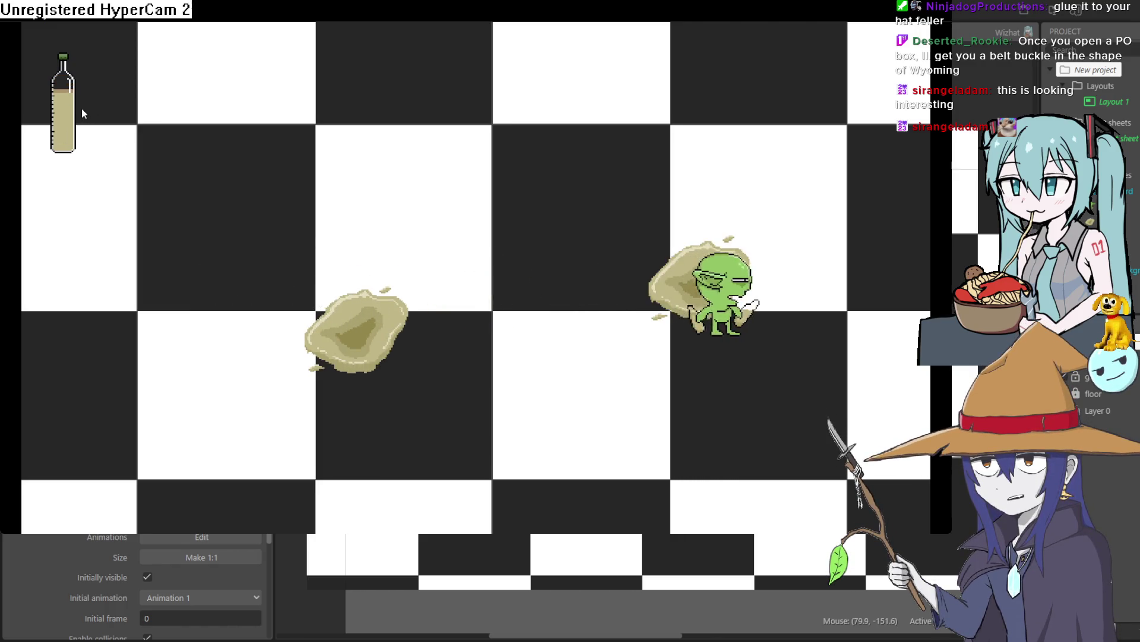
pyautogui.press('Up')
pyautogui.press('Left')
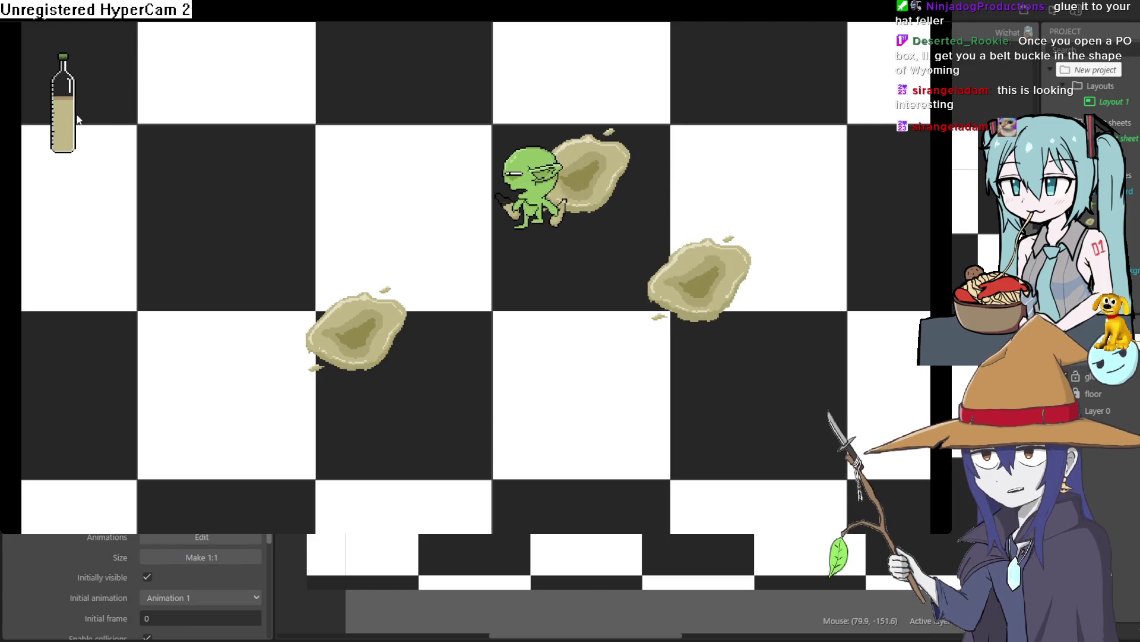
pyautogui.press('Left')
pyautogui.press('Down')
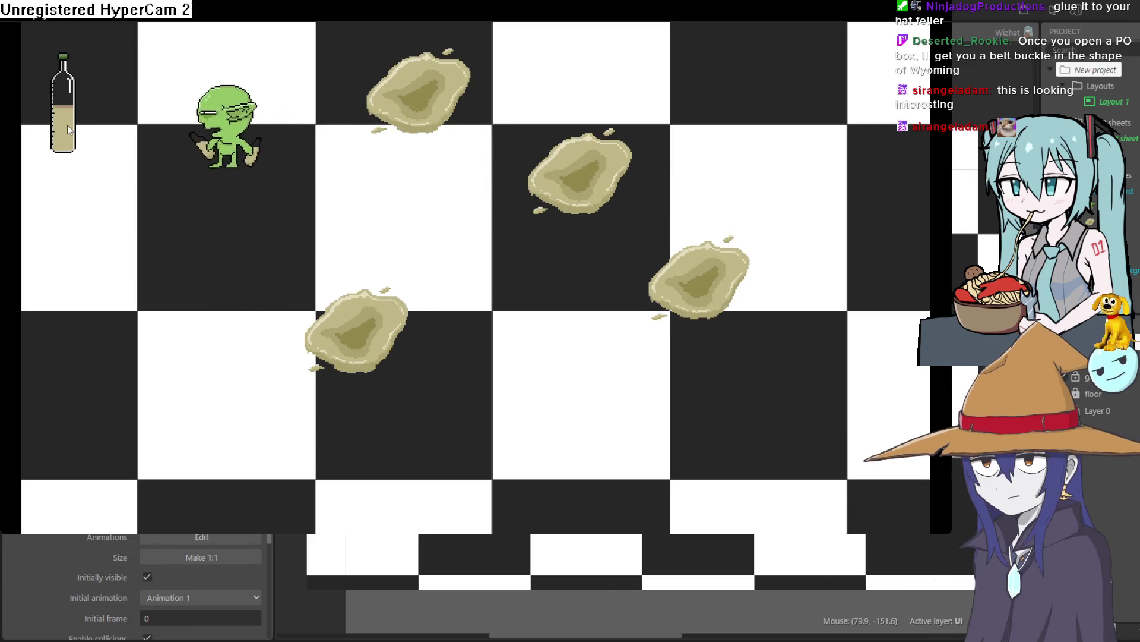
pyautogui.press('Down')
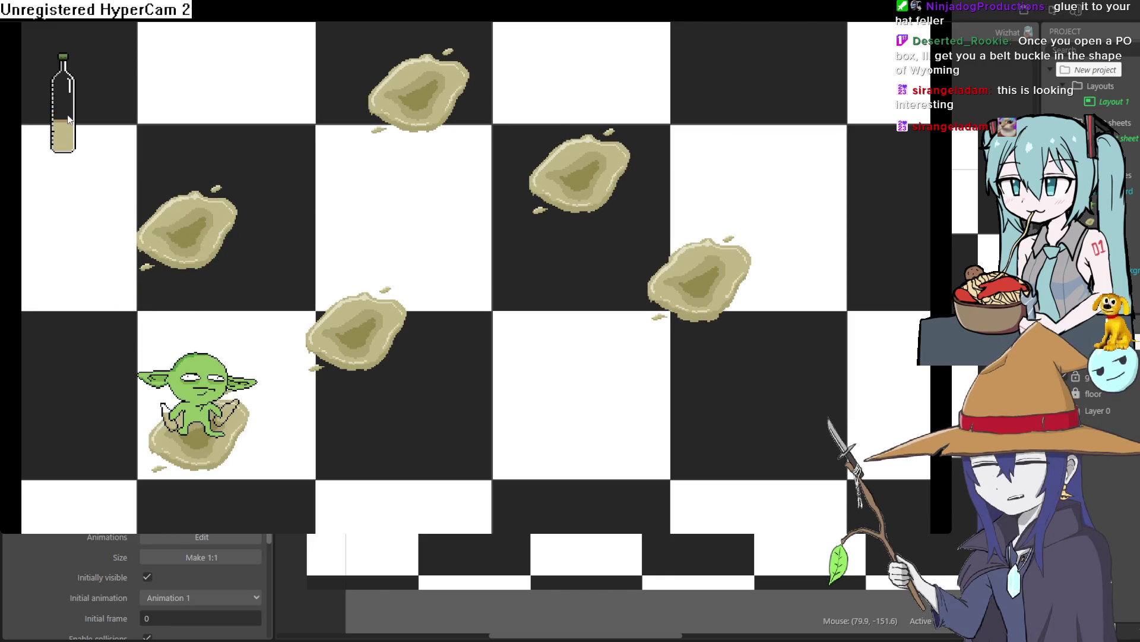
pyautogui.press('Right')
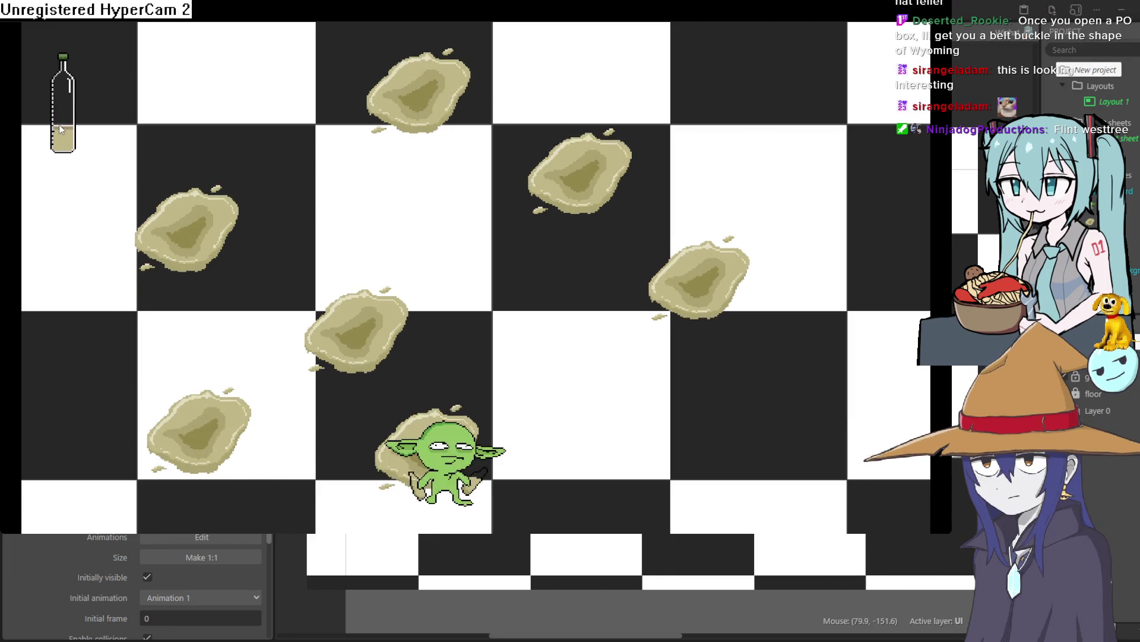
pyautogui.press('Up')
pyautogui.press('Right')
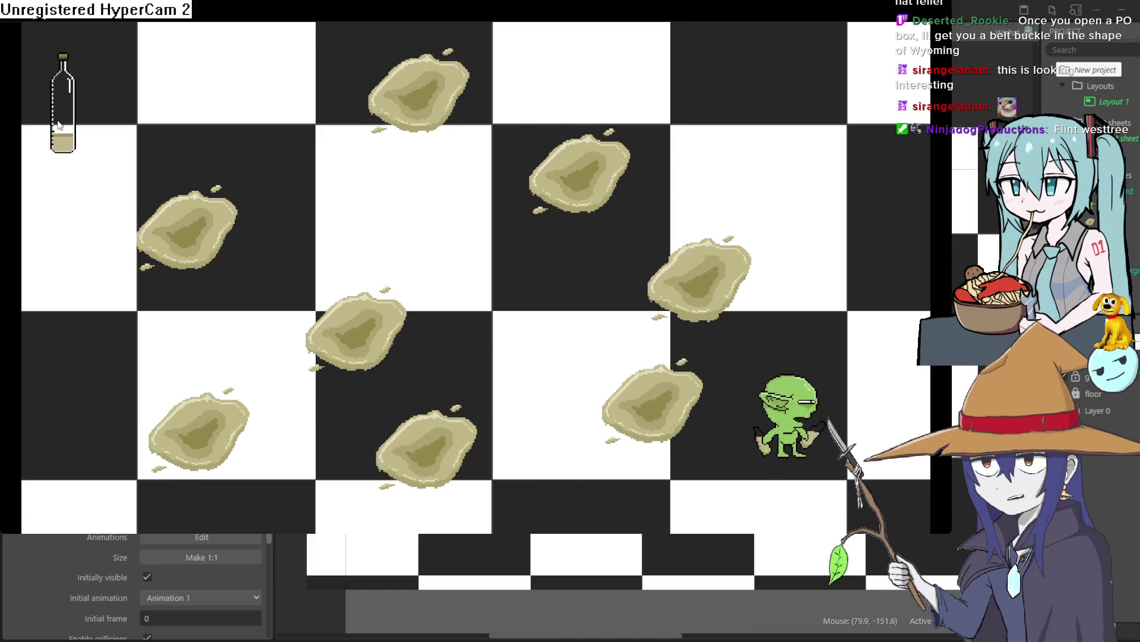
pyautogui.press('Up')
pyautogui.press('Left')
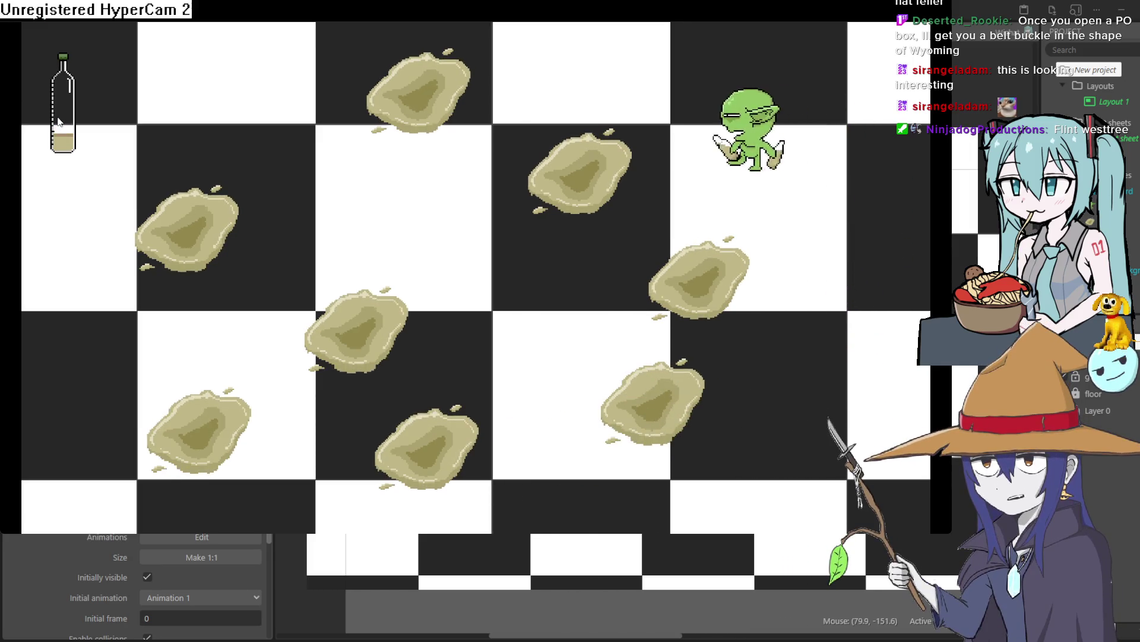
pyautogui.press('Down')
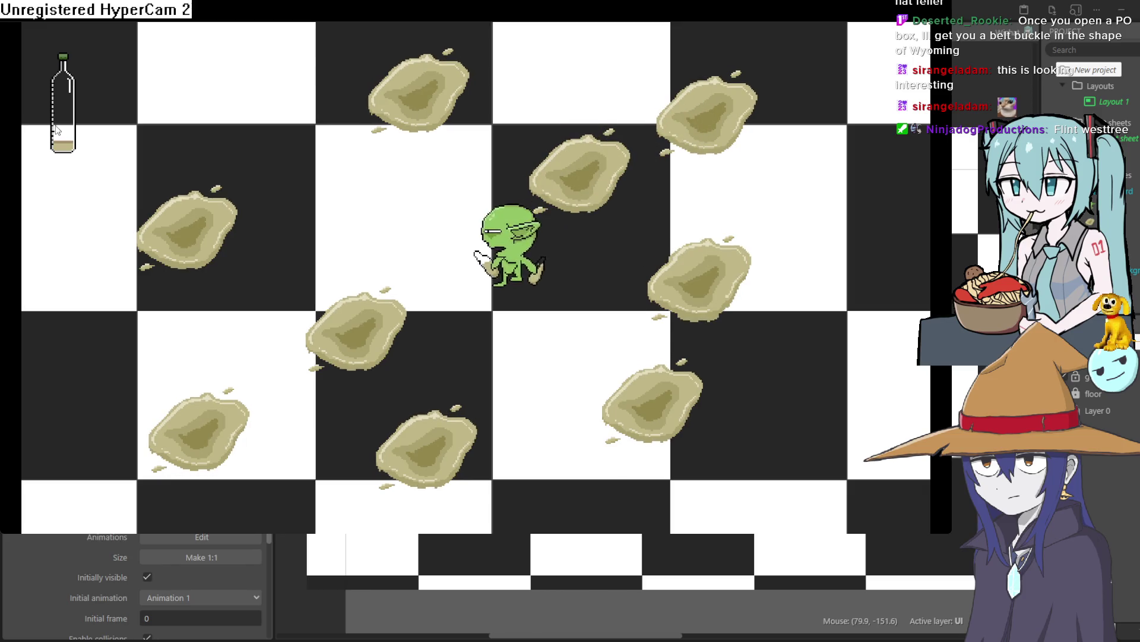
pyautogui.press('Left')
pyautogui.press('Up')
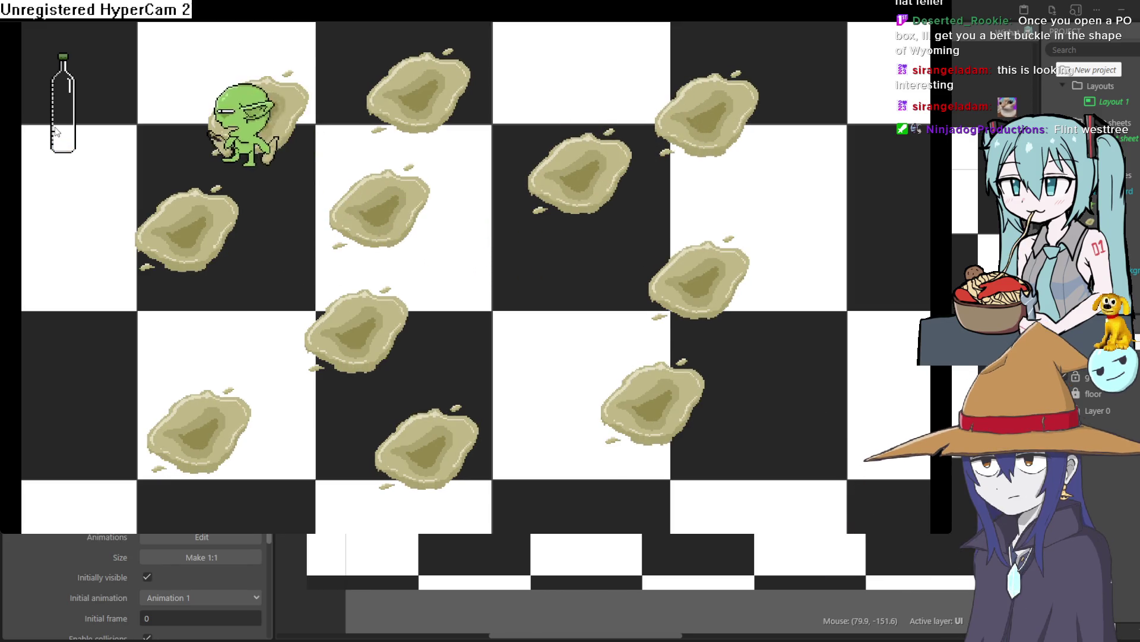
pyautogui.press('Down')
pyautogui.press('Right')
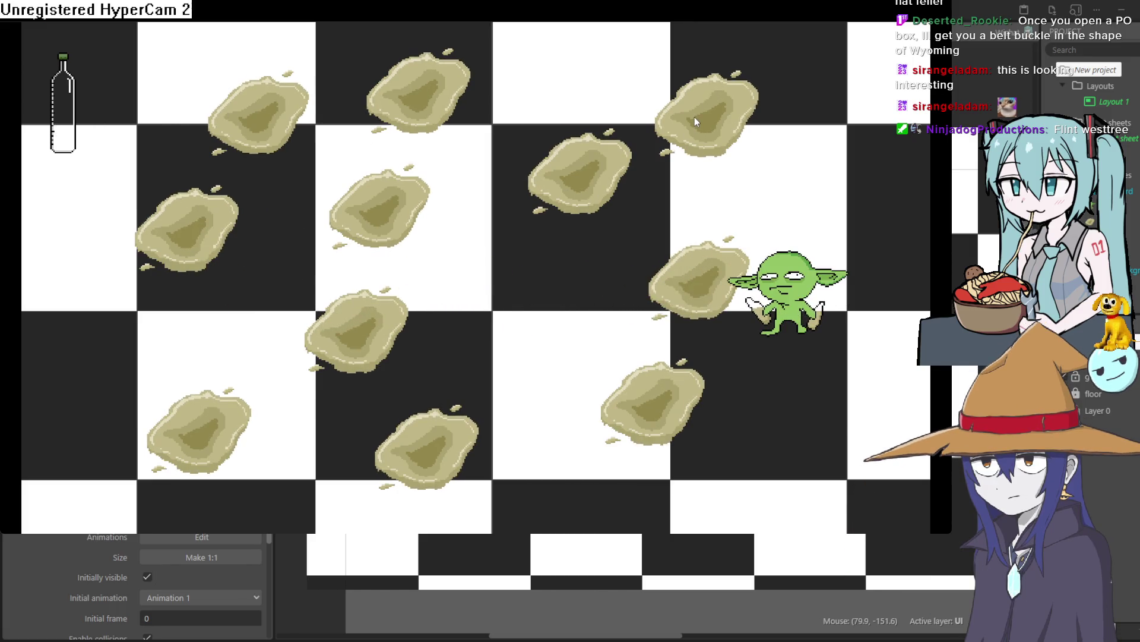
pyautogui.press('Right')
pyautogui.press('Left')
pyautogui.press('Down')
pyautogui.press('Down')
pyautogui.press('Left')
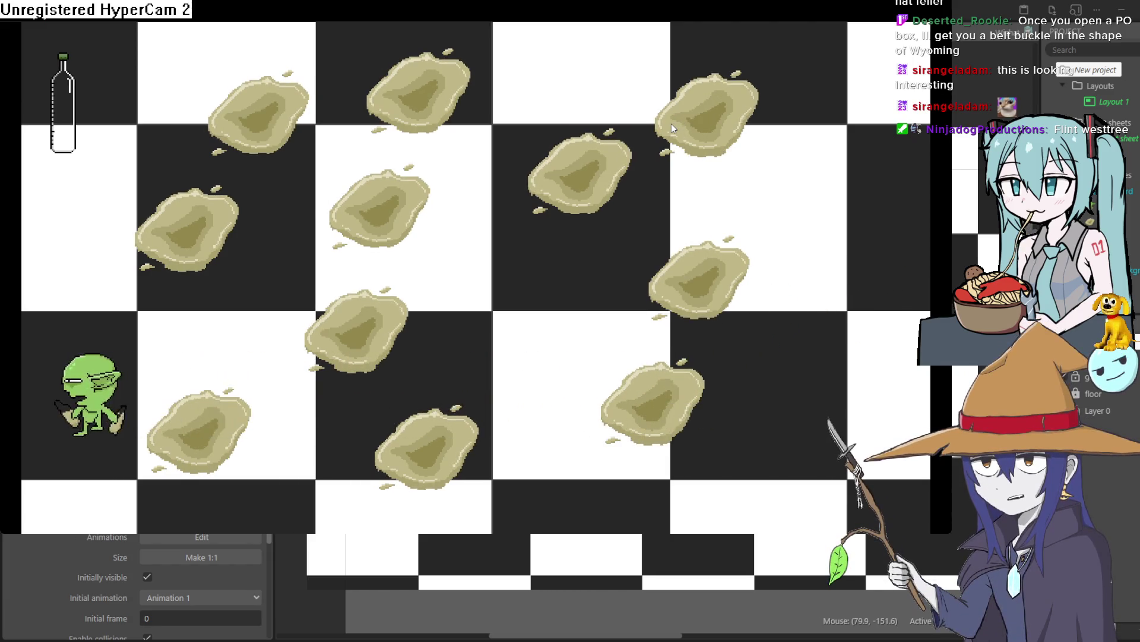
pyautogui.press('Up')
pyautogui.press('Right')
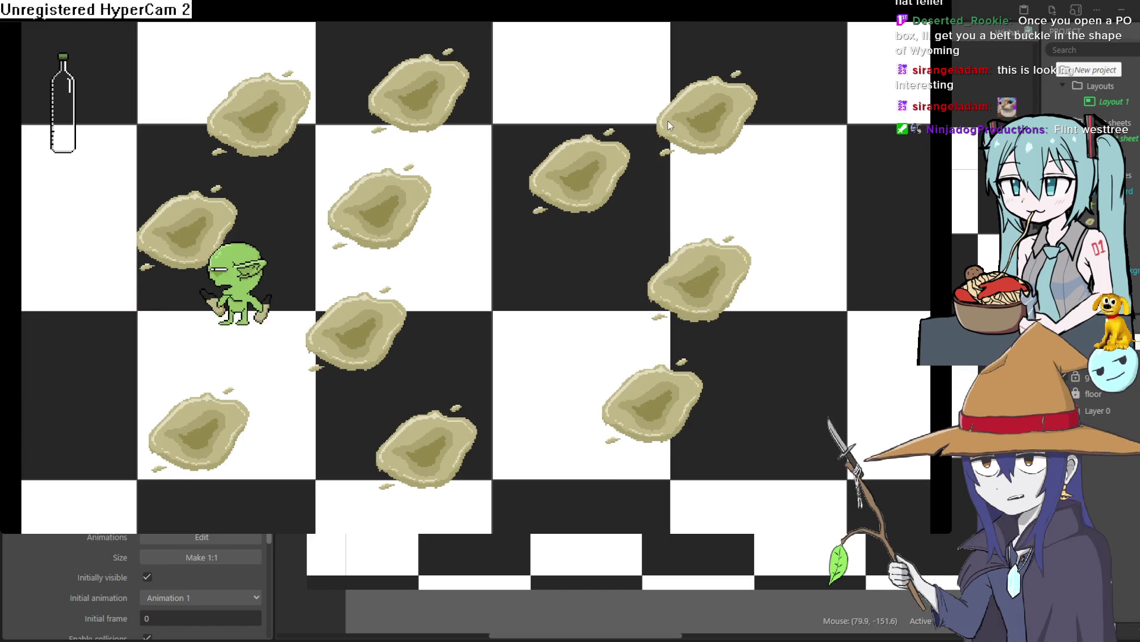
pyautogui.press('Left')
pyautogui.press('Right')
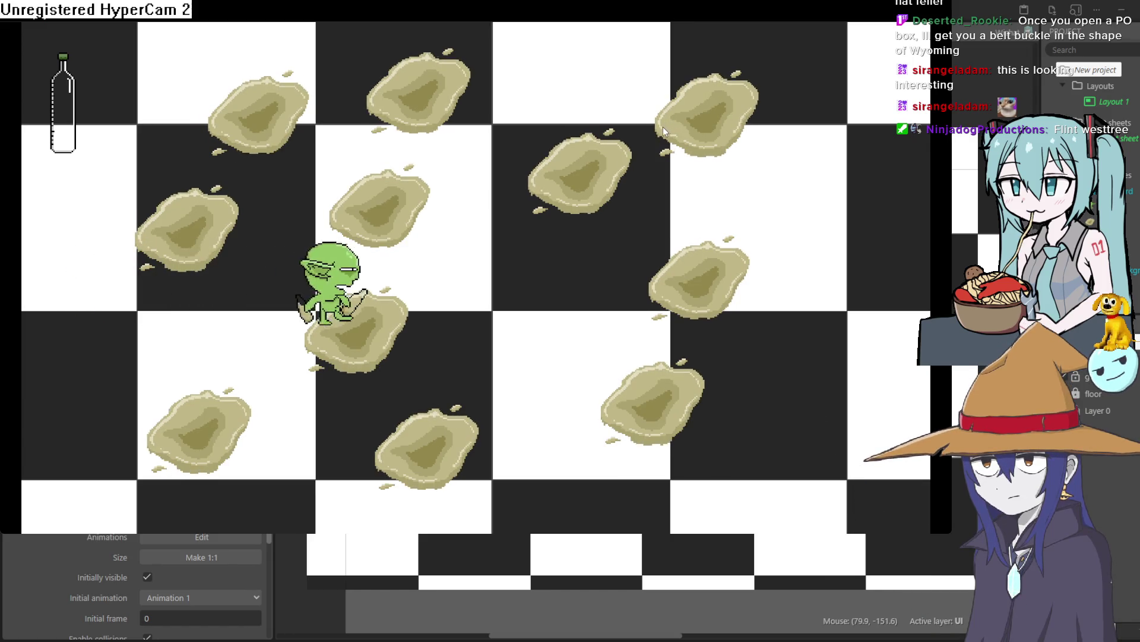
pyautogui.press('Left')
pyautogui.press('Down')
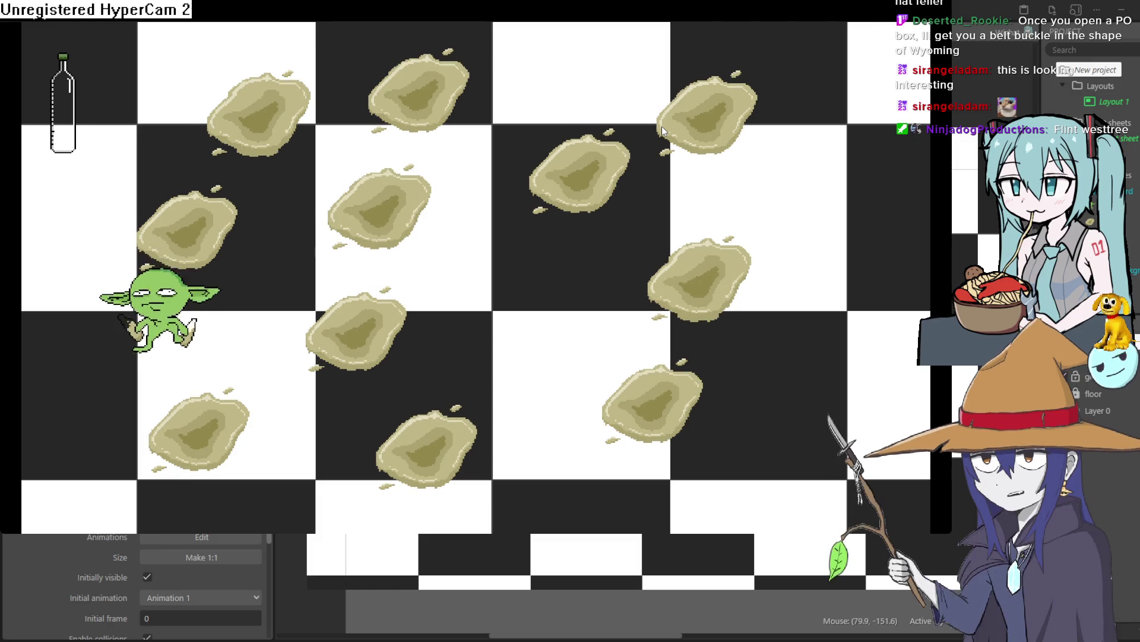
pyautogui.press('Right')
pyautogui.press('Left')
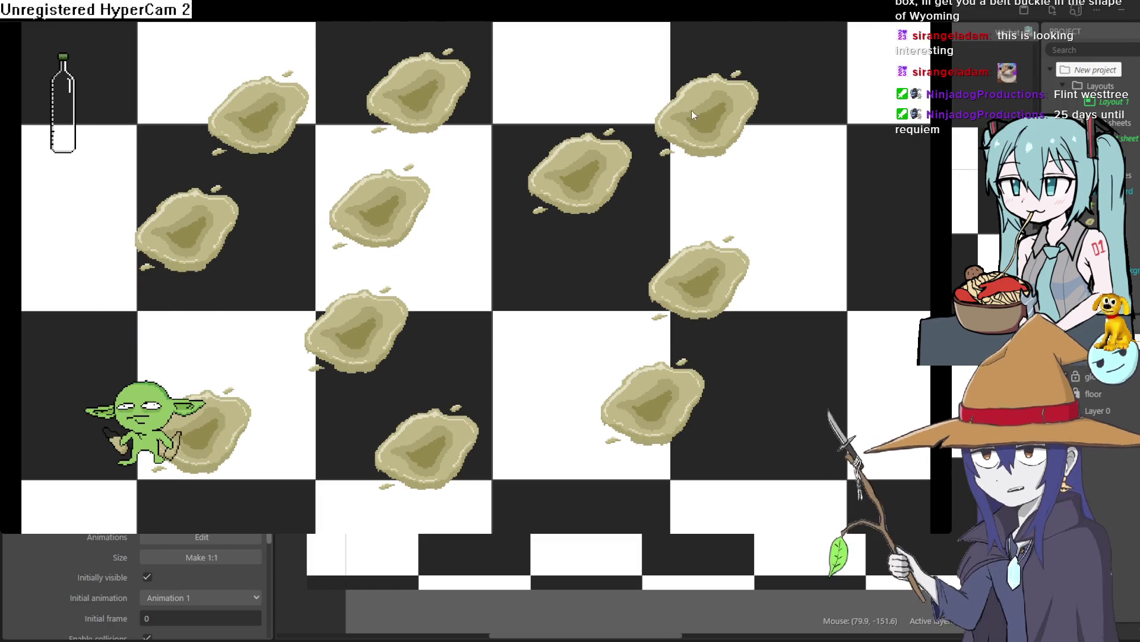
pyautogui.click(1129, 29)
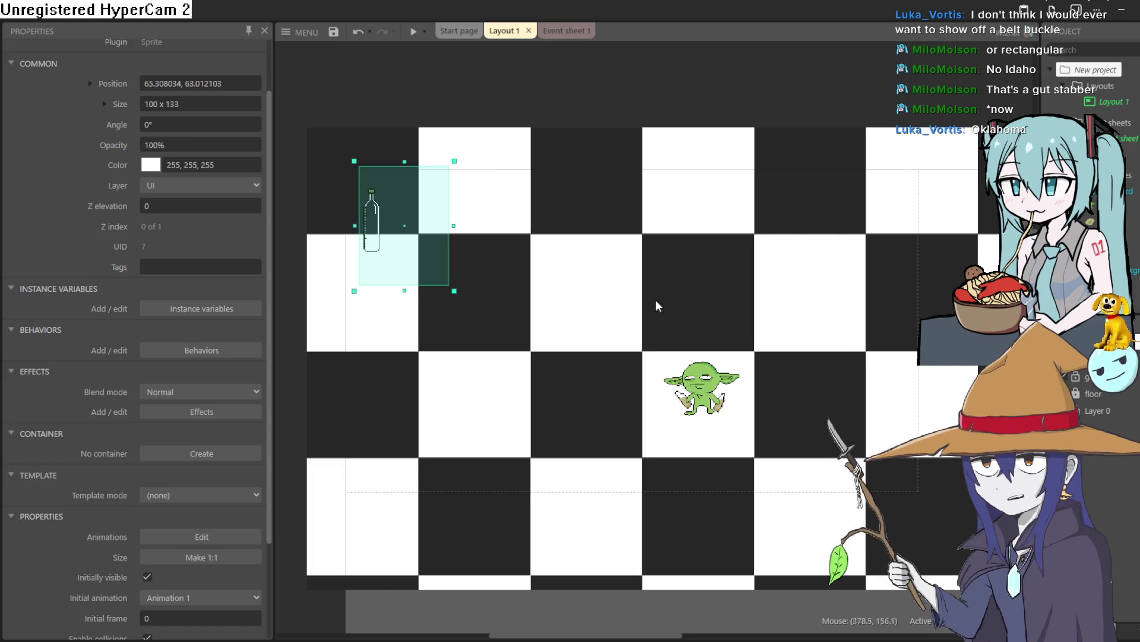
# Scroll the Layout 1 editor view up.
pyautogui.scroll(1, 569, 350)
# Pan the layout, check Event sheet 1's logic, then return to Layout 1.
pyautogui.moveTo(568, 350); pyautogui.dragTo(599, 338)
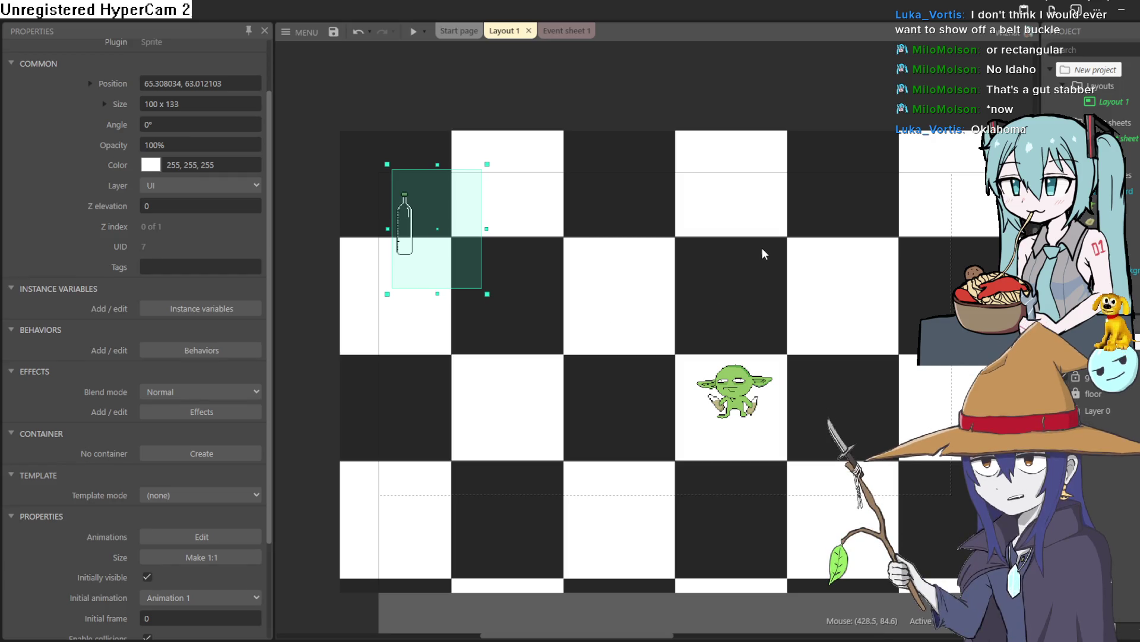
pyautogui.moveTo(629, 363)
pyautogui.mouseDown()
pyautogui.moveTo(591, 314)
pyautogui.moveTo(594, 340)
pyautogui.mouseUp()
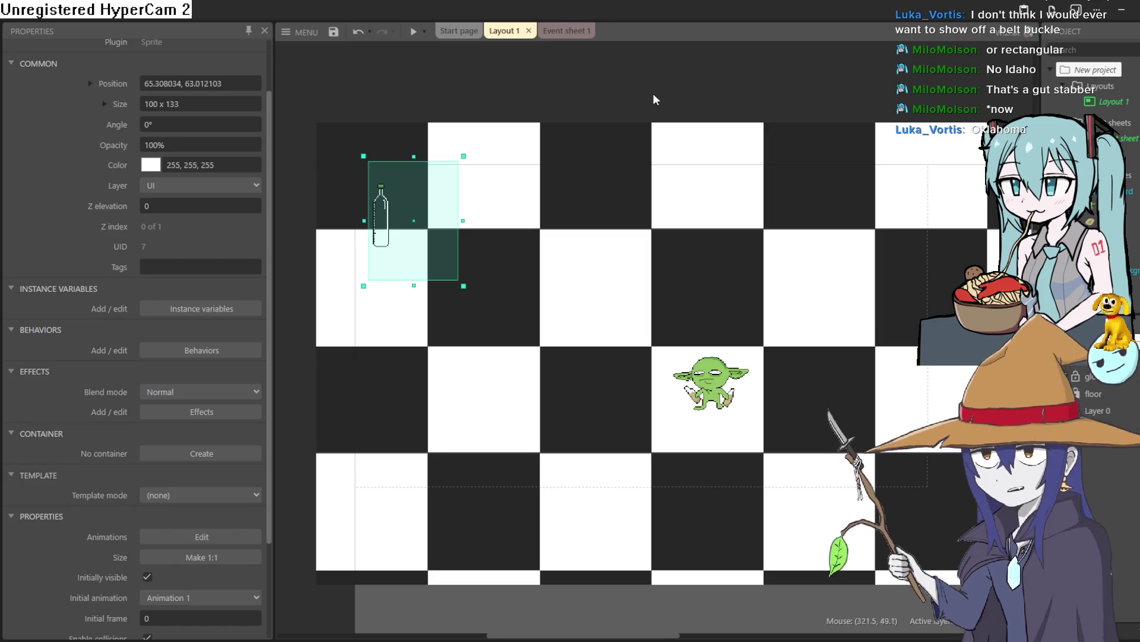
pyautogui.click(565, 31)
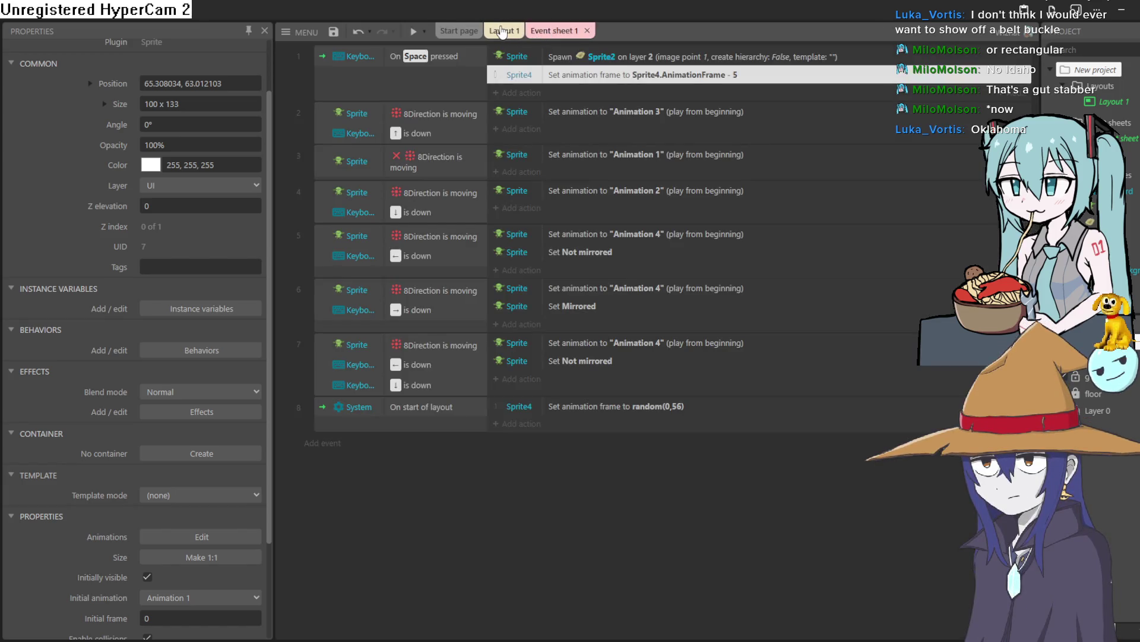
pyautogui.click(502, 31)
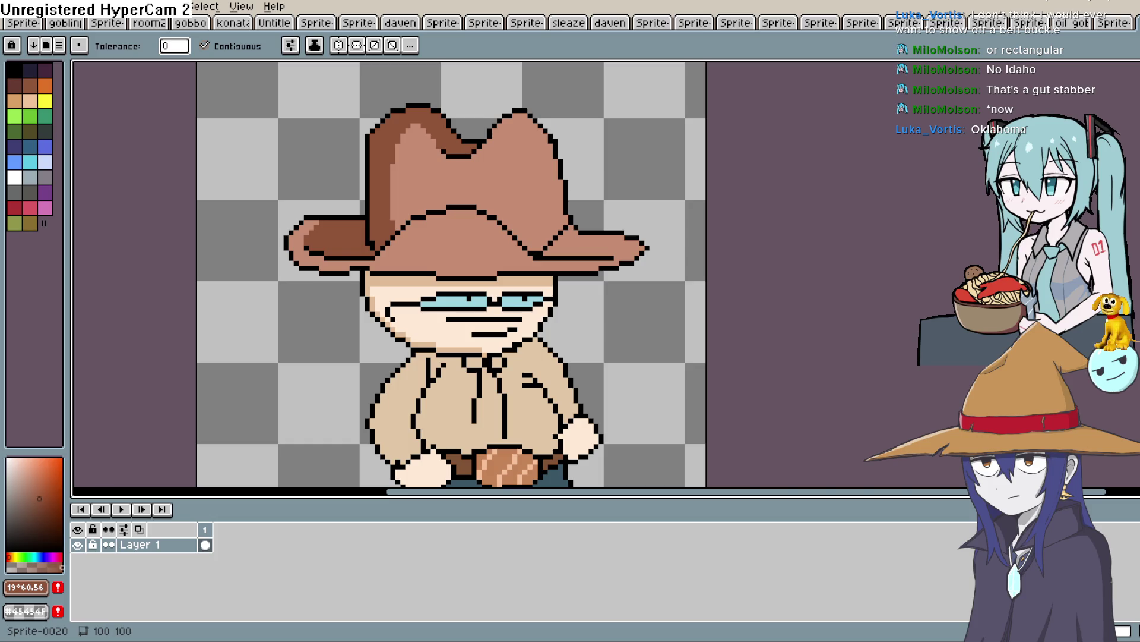
# Pan and zoom the Aseprite view onto the cowboy sprite's hat.
pyautogui.moveTo(504, 353)
pyautogui.mouseDown()
pyautogui.moveTo(549, 206)
pyautogui.moveTo(541, 183)
pyautogui.moveTo(535, 240)
pyautogui.moveTo(580, 205)
pyautogui.mouseUp()
pyautogui.scroll(-1, 600, 178)
pyautogui.scroll(1, 558, 285)
pyautogui.scroll(2, 556, 261)
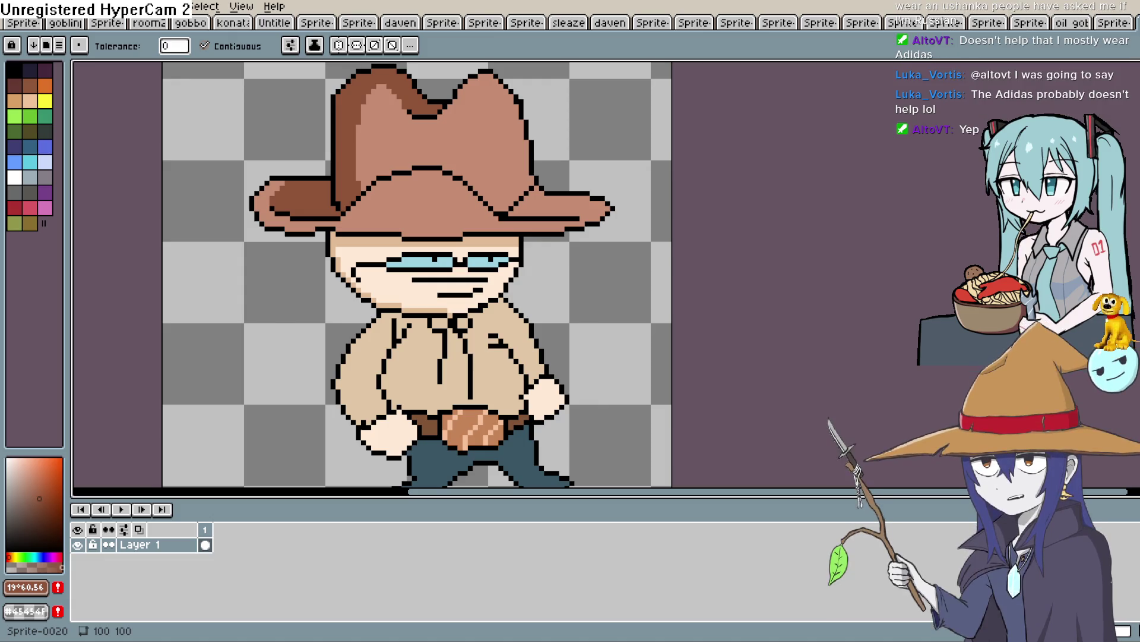
pyautogui.moveTo(624, 148)
pyautogui.mouseDown()
pyautogui.moveTo(504, 191)
pyautogui.moveTo(509, 233)
pyautogui.moveTo(581, 186)
pyautogui.moveTo(585, 173)
pyautogui.moveTo(576, 173)
pyautogui.mouseUp()
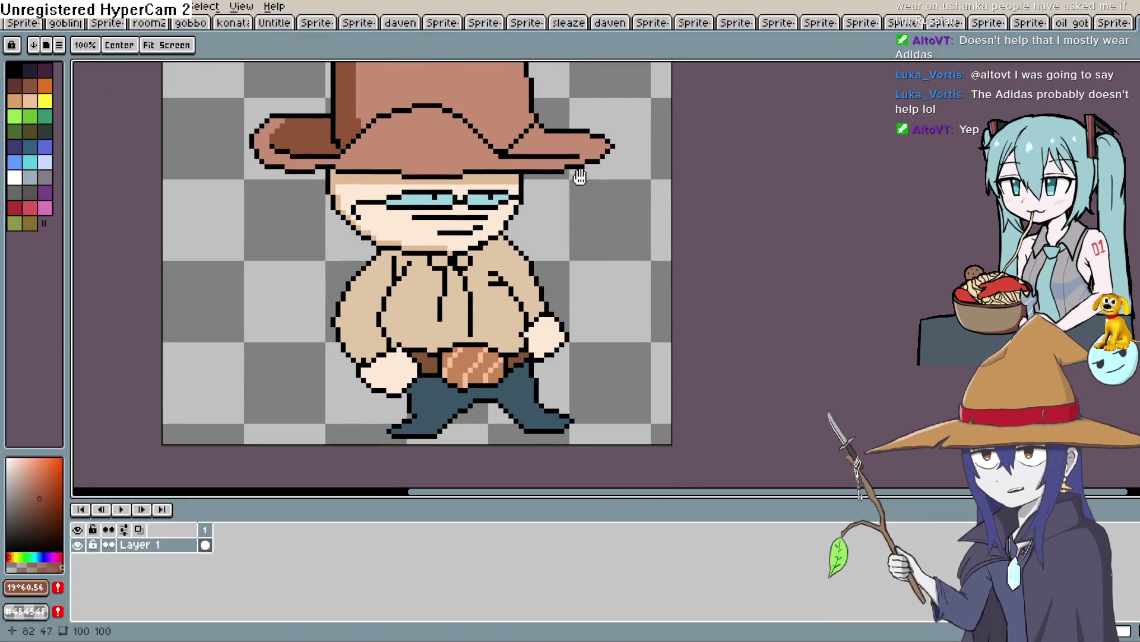
# Sample the shirt colour from the sprite and adjust it to a darker tan.
pyautogui.scroll(2, 568, 202)
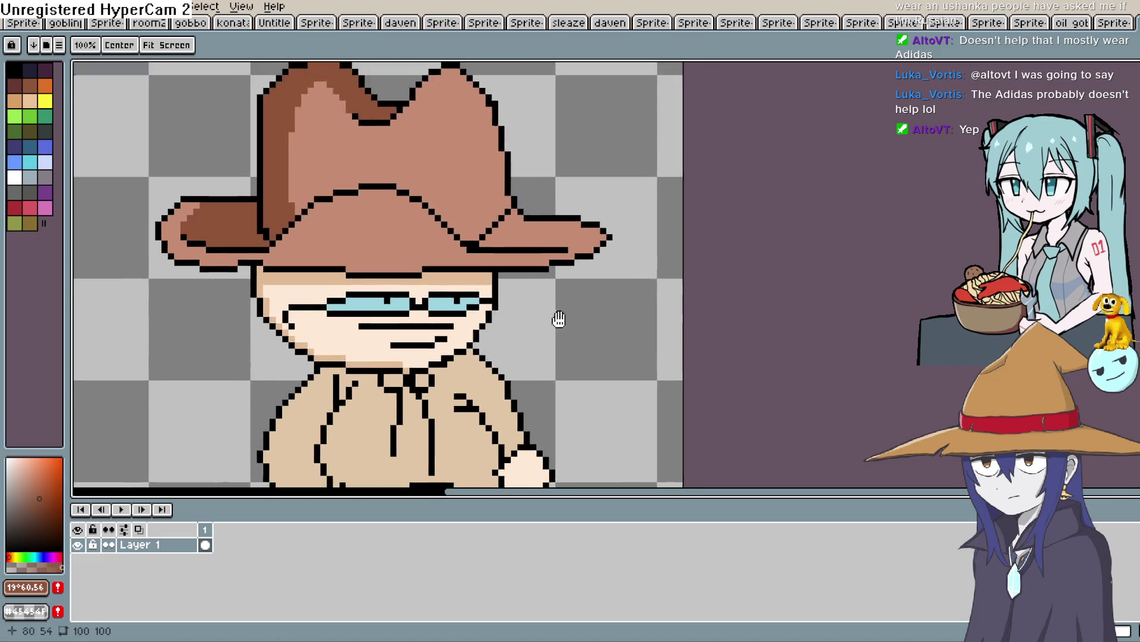
pyautogui.press('i')
pyautogui.moveTo(382, 339); pyautogui.dragTo(410, 241)
pyautogui.click(26, 483)
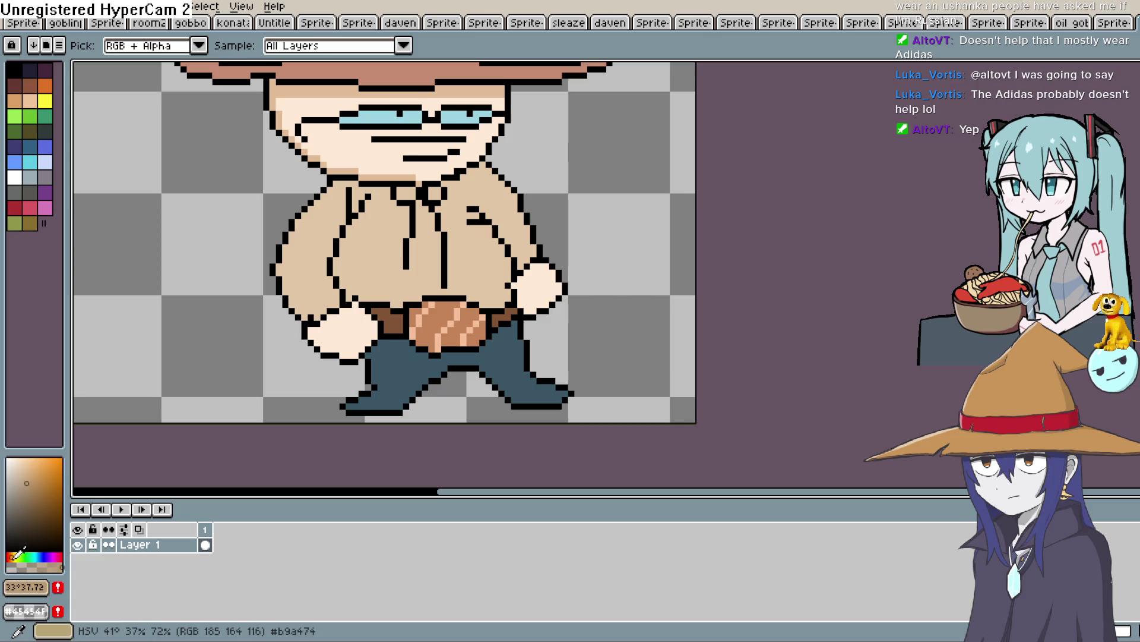
pyautogui.click(11, 555)
# Pencil a darker tan shading line across the cowboy's torso.
pyautogui.press('h')
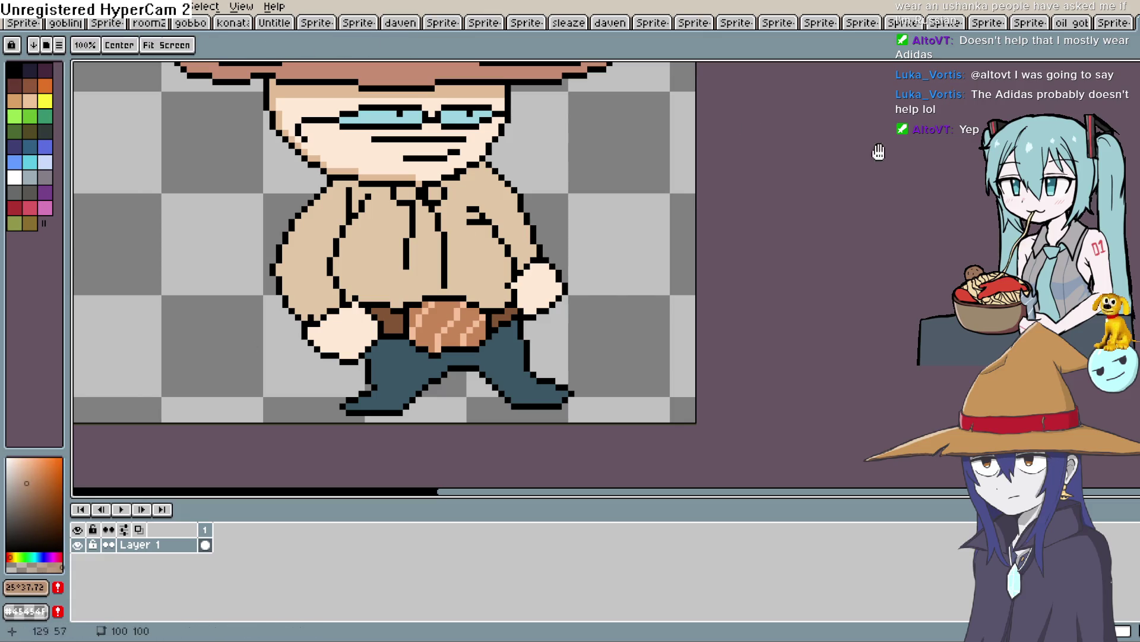
pyautogui.moveTo(493, 255)
pyautogui.mouseDown()
pyautogui.moveTo(567, 155)
pyautogui.moveTo(574, 165)
pyautogui.mouseUp()
pyautogui.press('b')
pyautogui.click(588, 176)
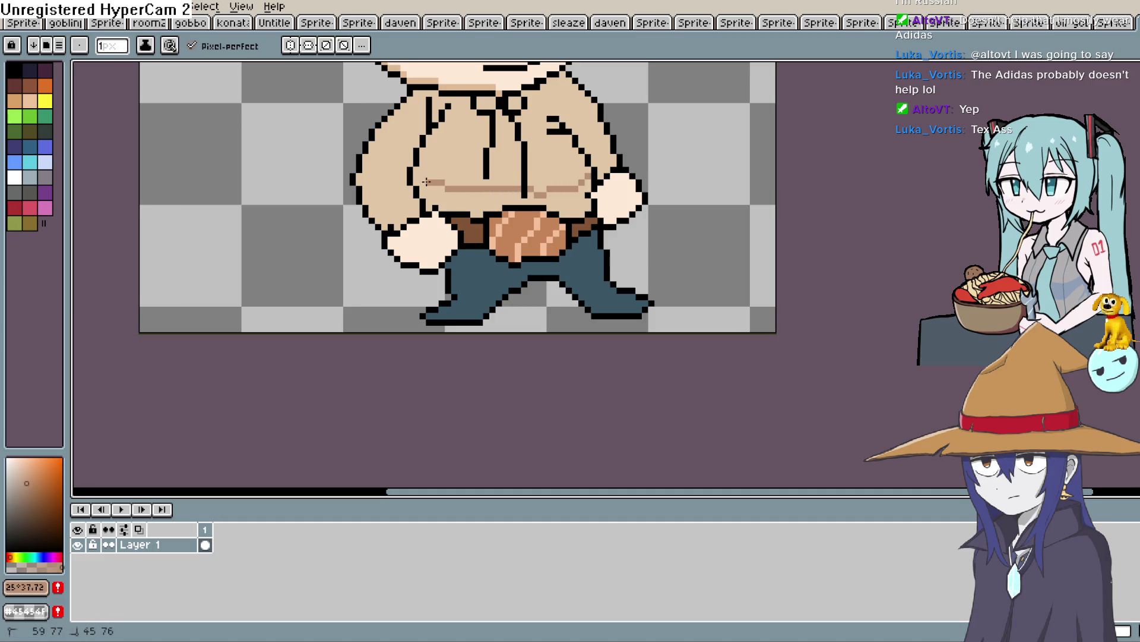
pyautogui.scroll(1, 544, 168)
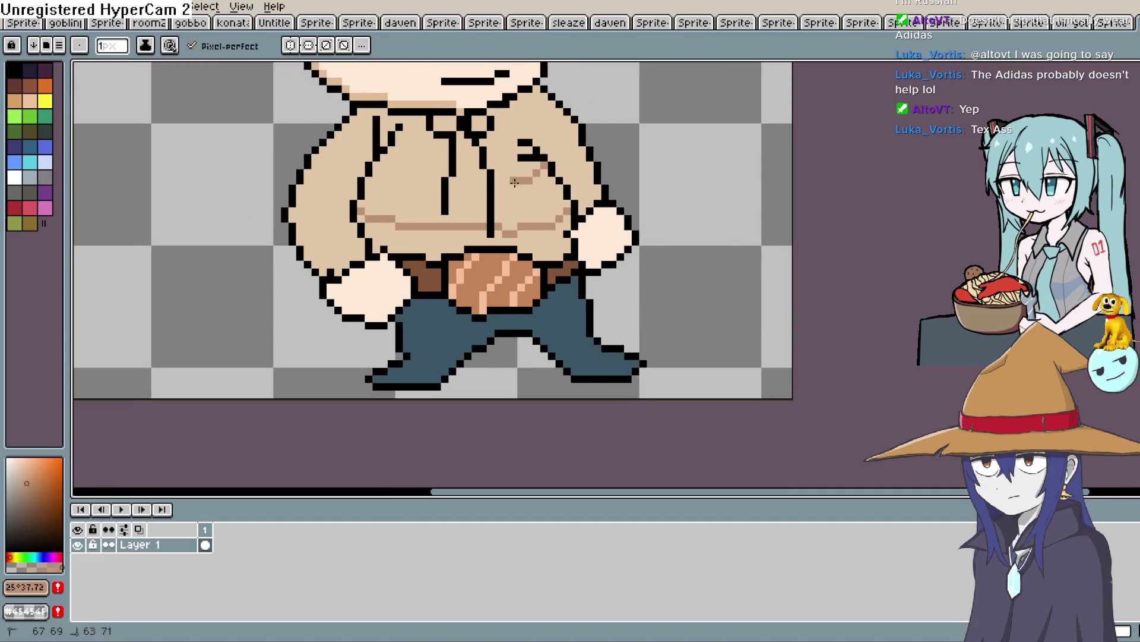
pyautogui.moveTo(514, 183); pyautogui.dragTo(498, 190)
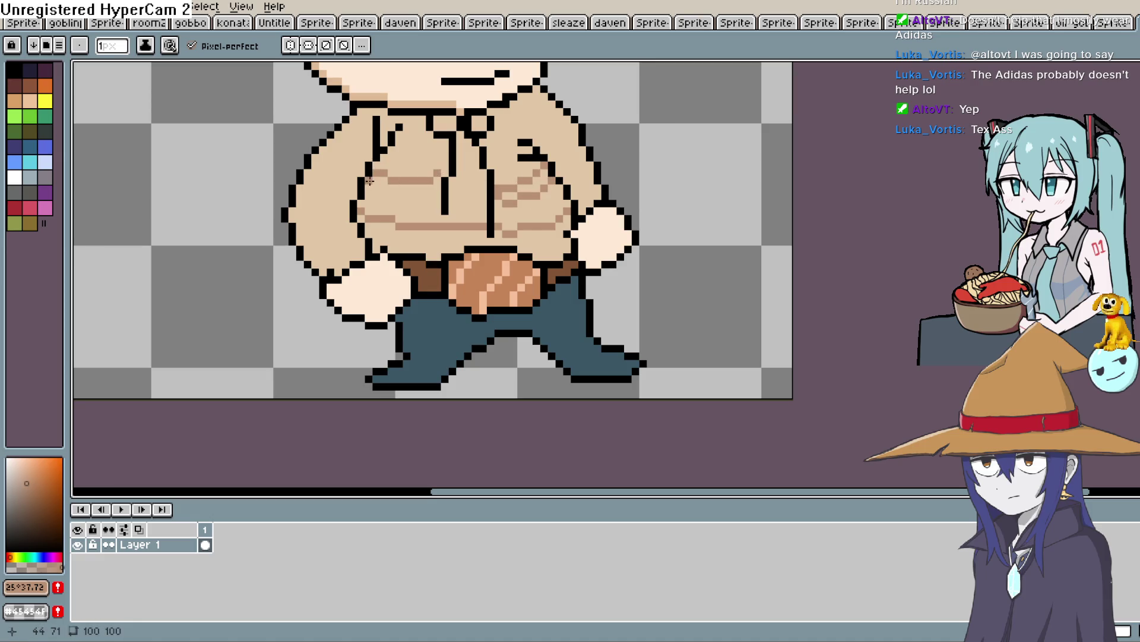
# Bucket-fill the left chest and lower belly band with darker tan.
pyautogui.press('g')
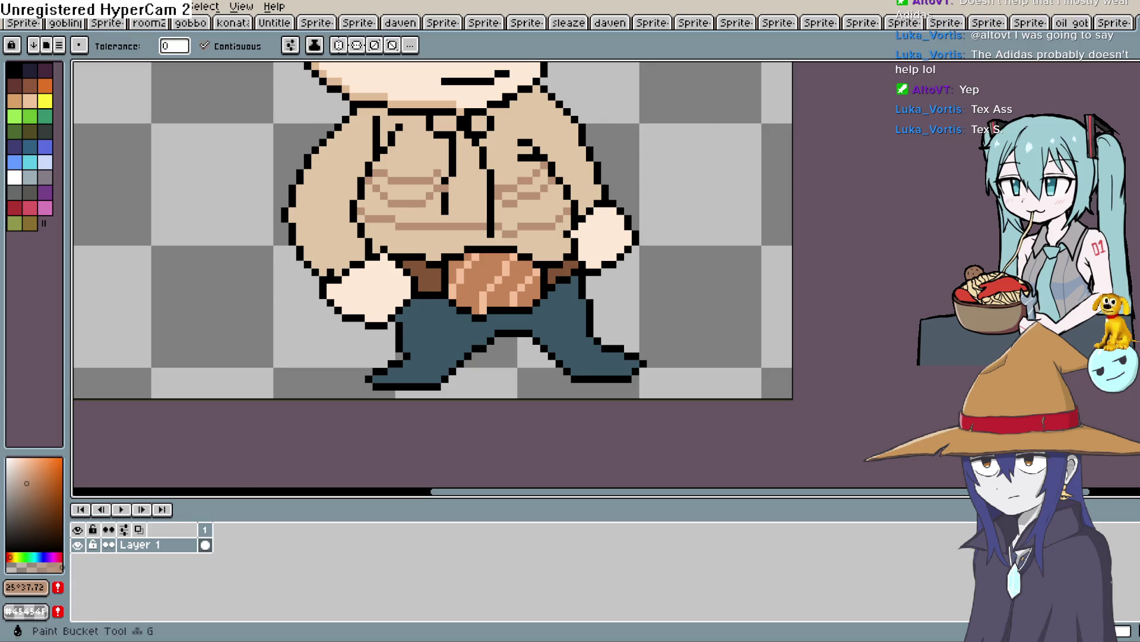
pyautogui.click(431, 182)
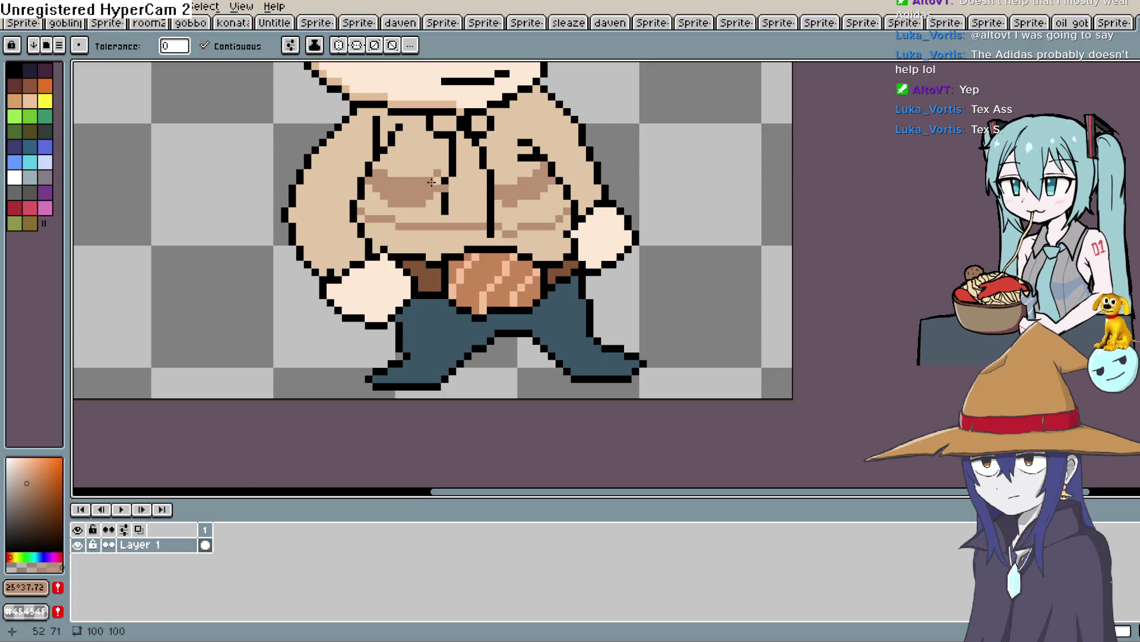
pyautogui.click(455, 232)
pyautogui.scroll(-4, 599, 224)
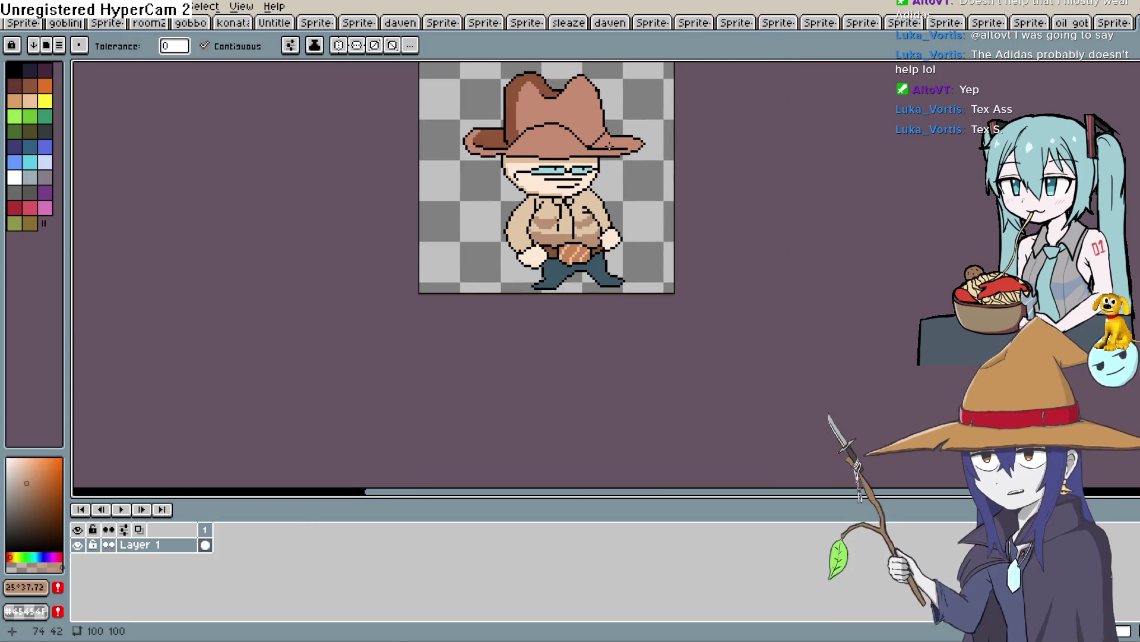
pyautogui.scroll(3, 612, 149)
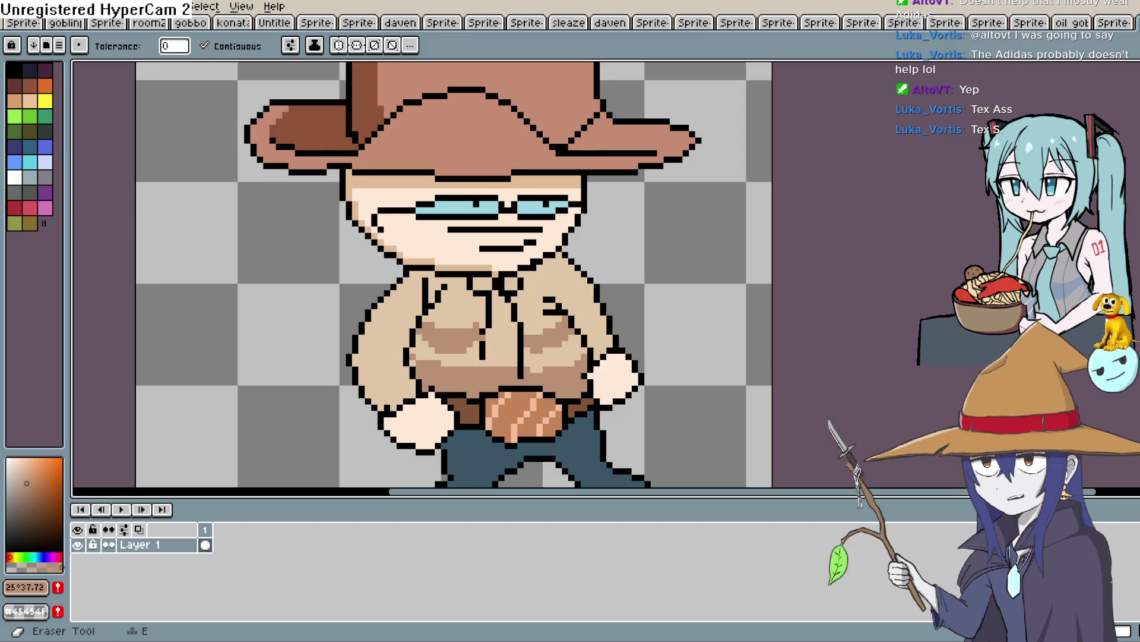
# Outline the right and left chest pocket flaps in black with the Pencil.
pyautogui.press('h')
pyautogui.moveTo(497, 370); pyautogui.dragTo(437, 281)
pyautogui.press('b')
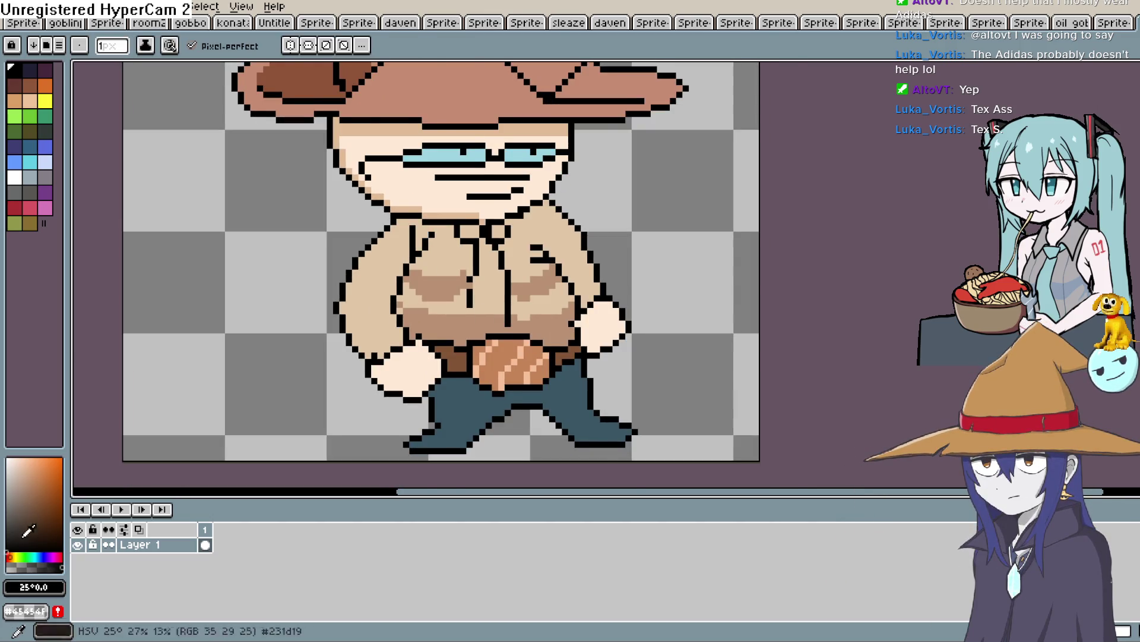
pyautogui.scroll(2, 460, 326)
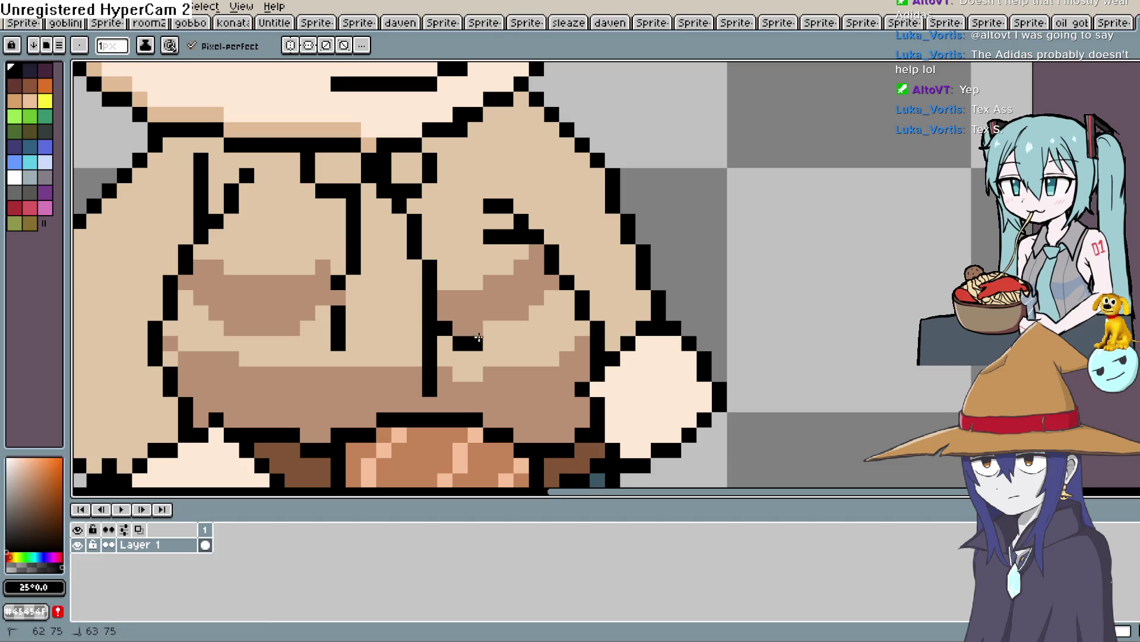
pyautogui.moveTo(479, 337); pyautogui.dragTo(535, 314)
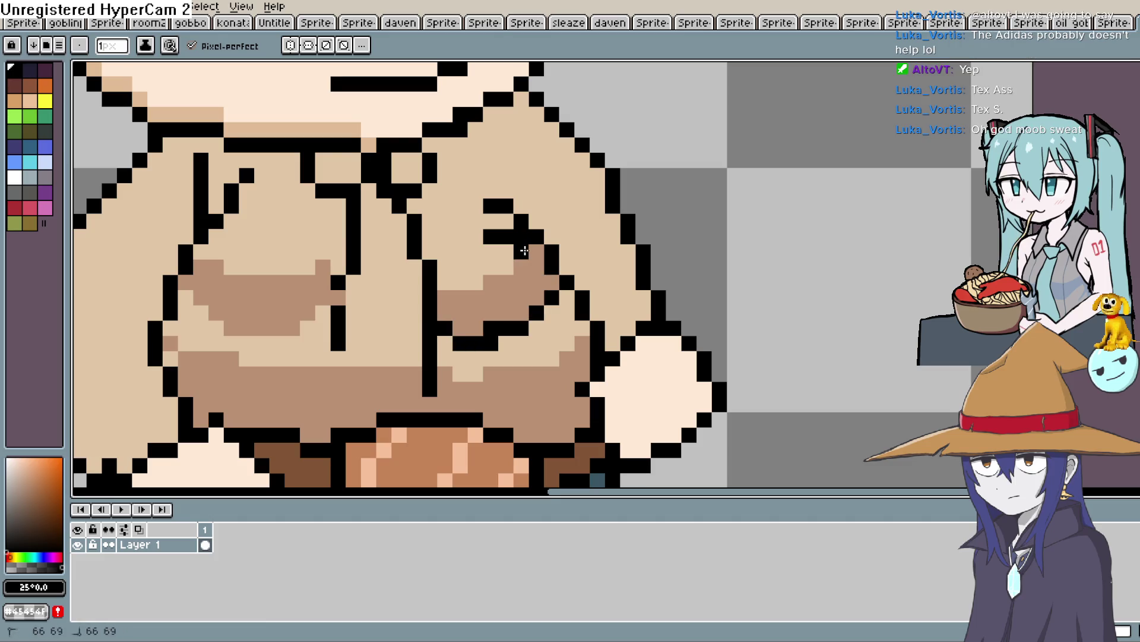
pyautogui.moveTo(524, 250)
pyautogui.mouseDown()
pyautogui.moveTo(494, 269)
pyautogui.moveTo(420, 273)
pyautogui.mouseUp()
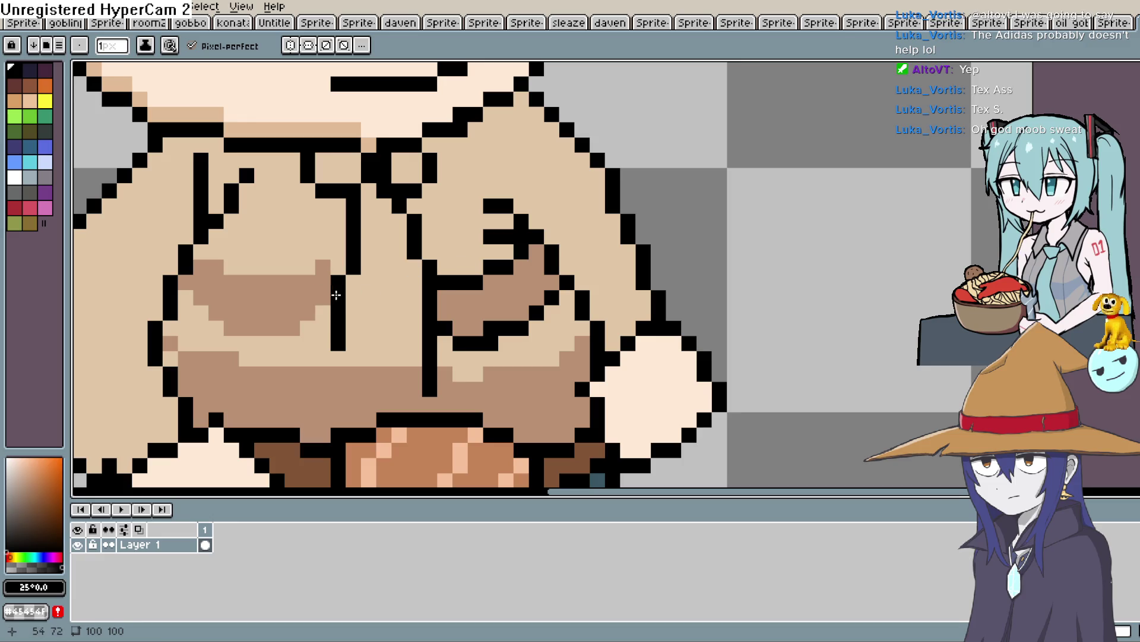
pyautogui.moveTo(291, 340)
pyautogui.mouseDown()
pyautogui.moveTo(238, 343)
pyautogui.moveTo(184, 297)
pyautogui.mouseUp()
pyautogui.moveTo(204, 255)
pyautogui.mouseDown()
pyautogui.moveTo(288, 267)
pyautogui.moveTo(336, 250)
pyautogui.mouseUp()
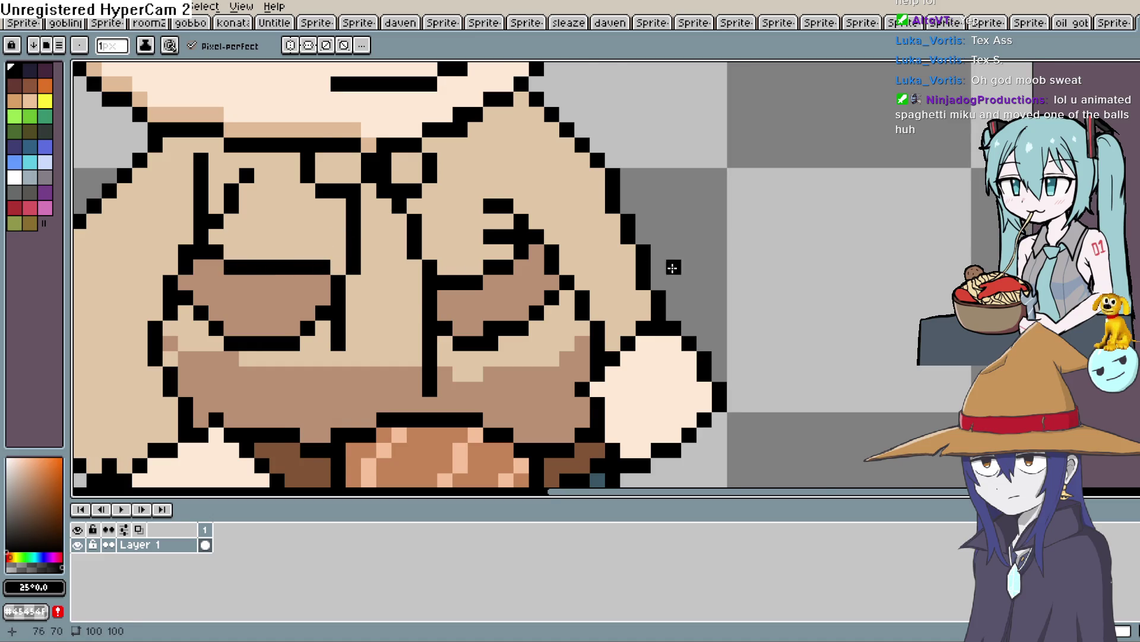
pyautogui.scroll(-5, 672, 268)
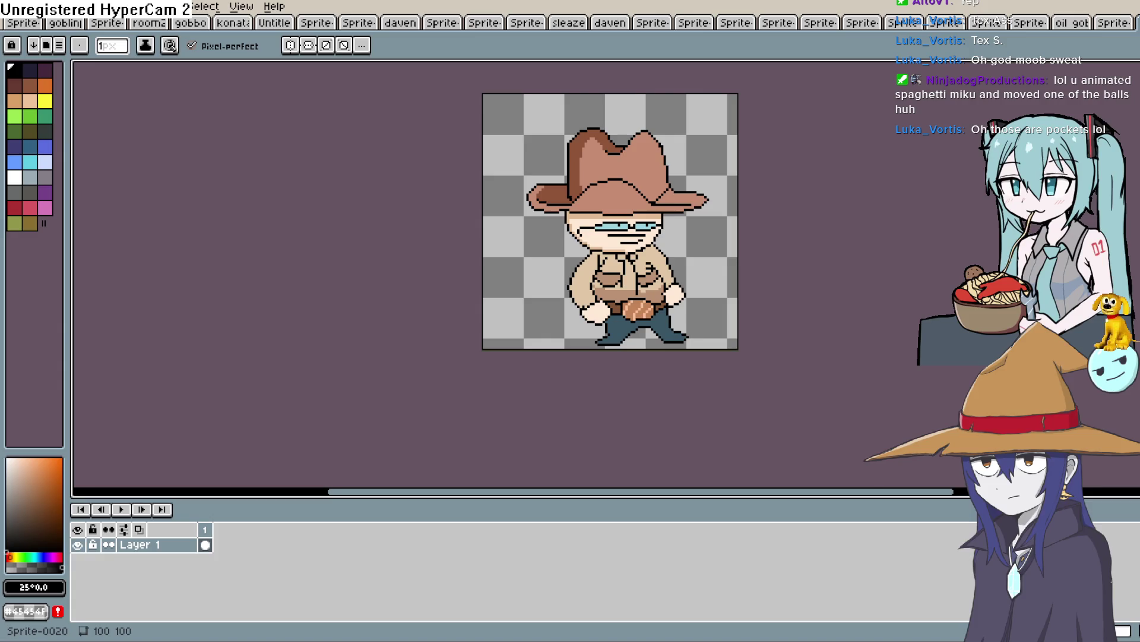
# Sample the darker shirt tan and shade the collar and left arm's outer edge.
pyautogui.press('h')
pyautogui.scroll(3, 651, 218)
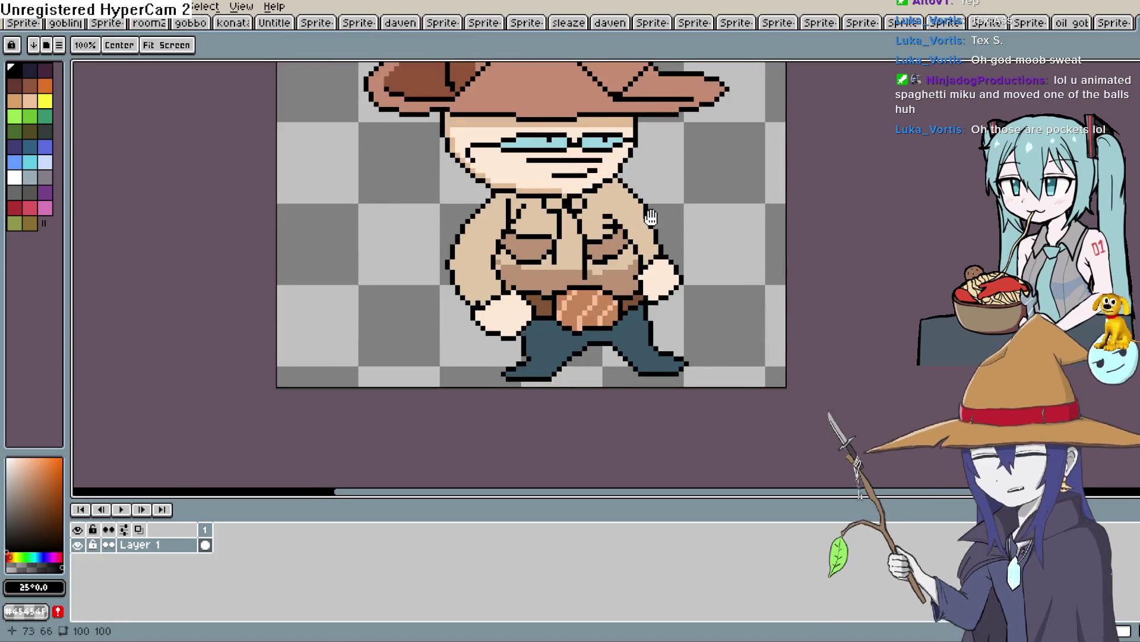
pyautogui.scroll(1, 651, 217)
pyautogui.press('b')
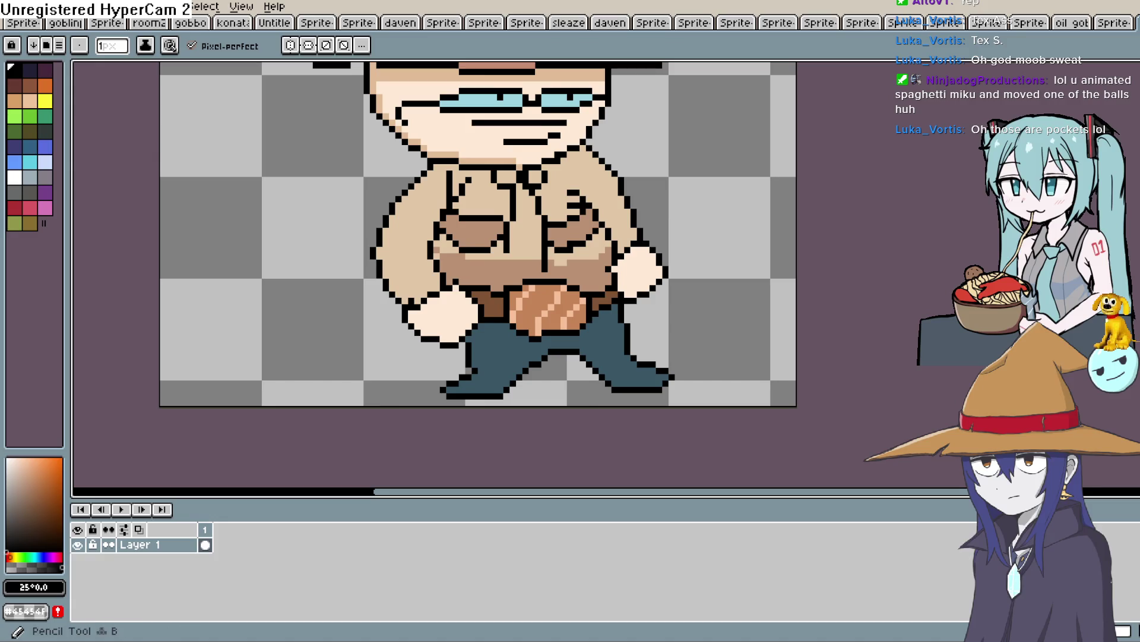
pyautogui.keyDown('alt'); pyautogui.click(475, 261); pyautogui.keyUp('alt')
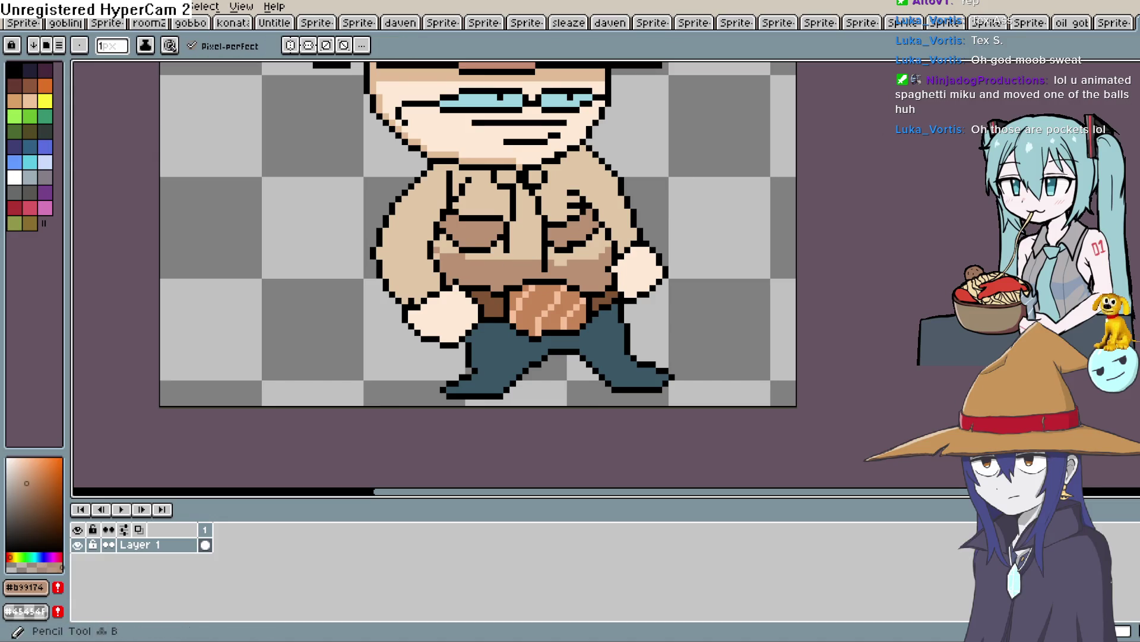
pyautogui.moveTo(451, 163); pyautogui.dragTo(398, 207)
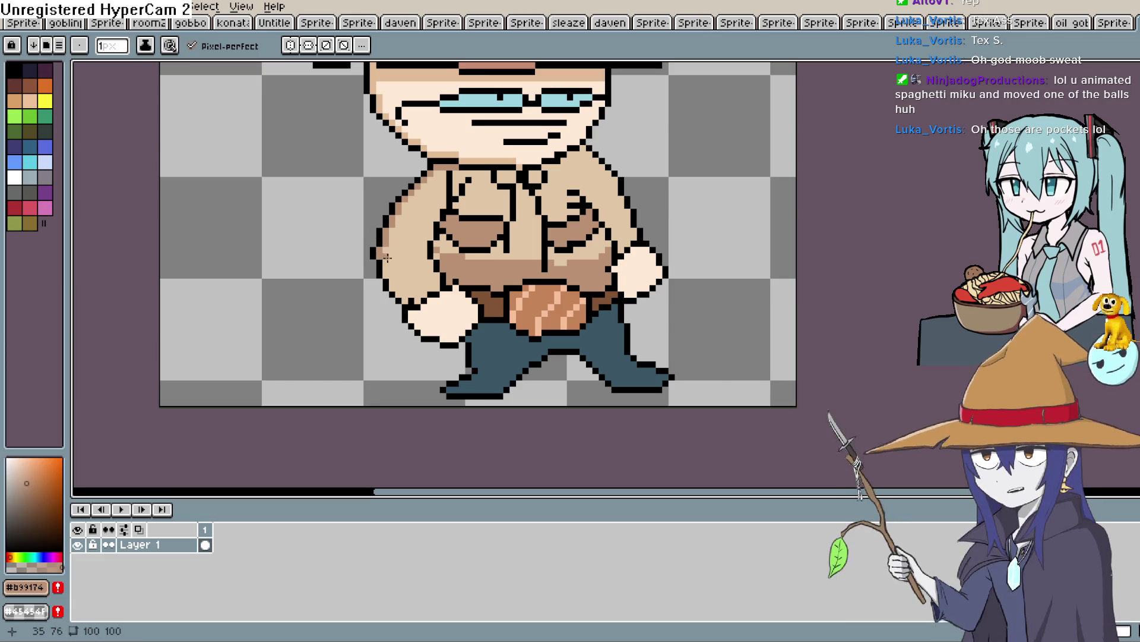
pyautogui.moveTo(386, 262); pyautogui.dragTo(388, 275)
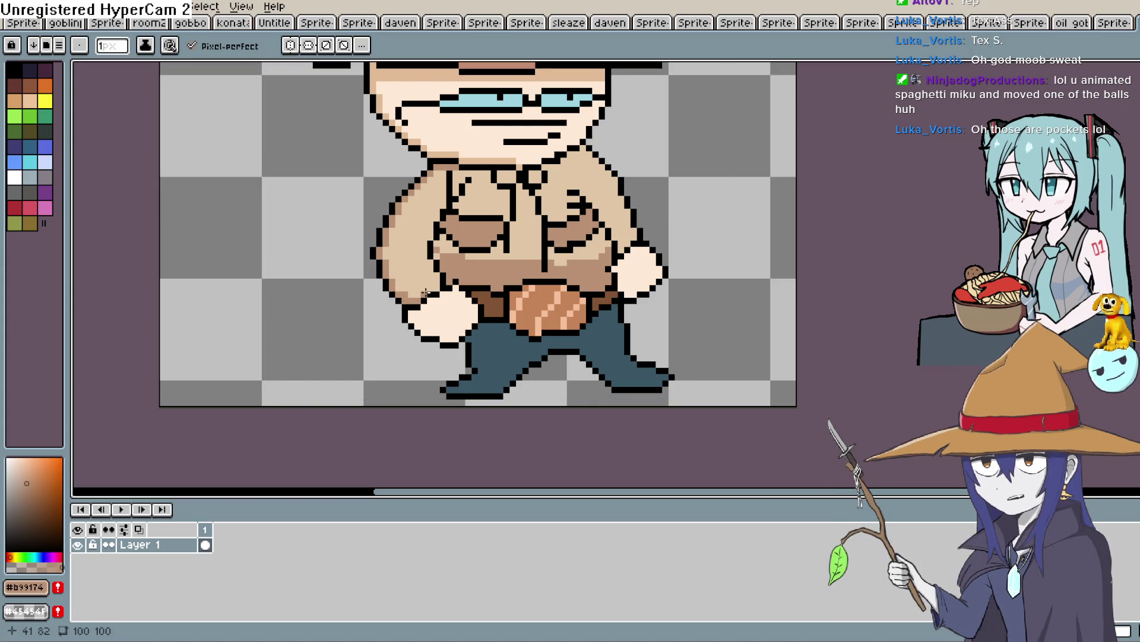
# Sample the hat's brown and pick a light pink highlight colour.
pyautogui.scroll(-4, 437, 285)
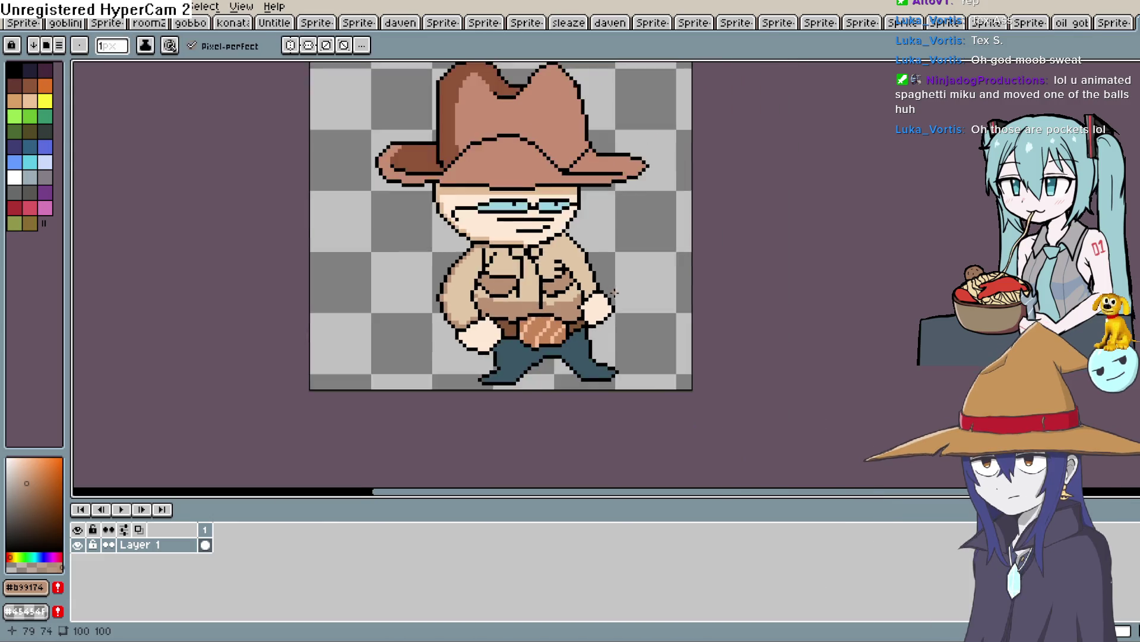
pyautogui.press('i')
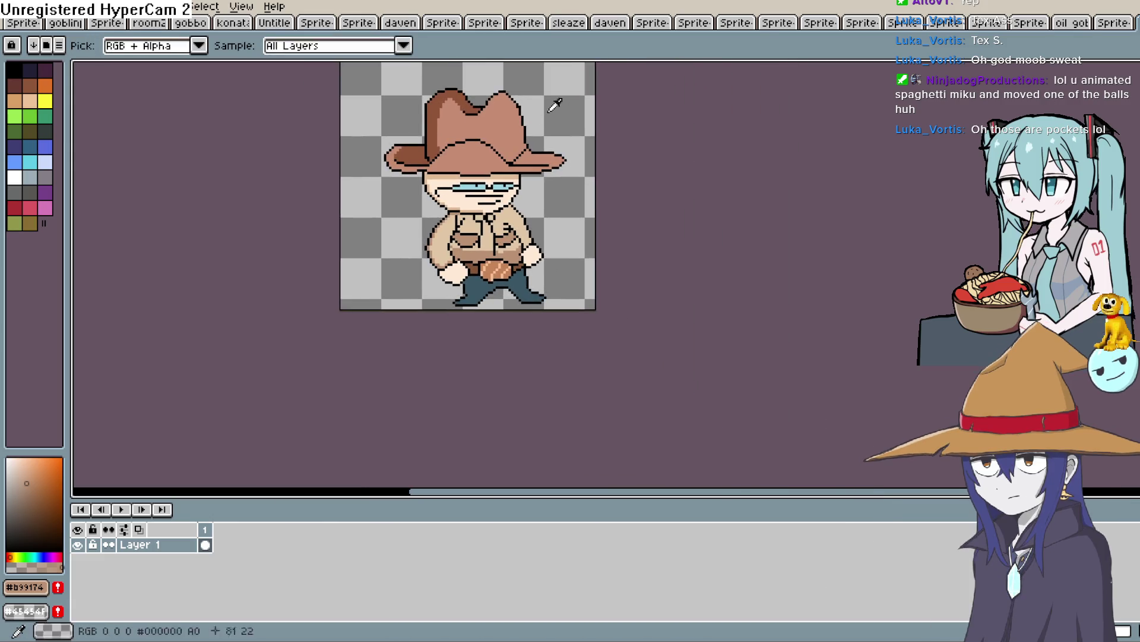
pyautogui.click(517, 129)
pyautogui.click(23, 469)
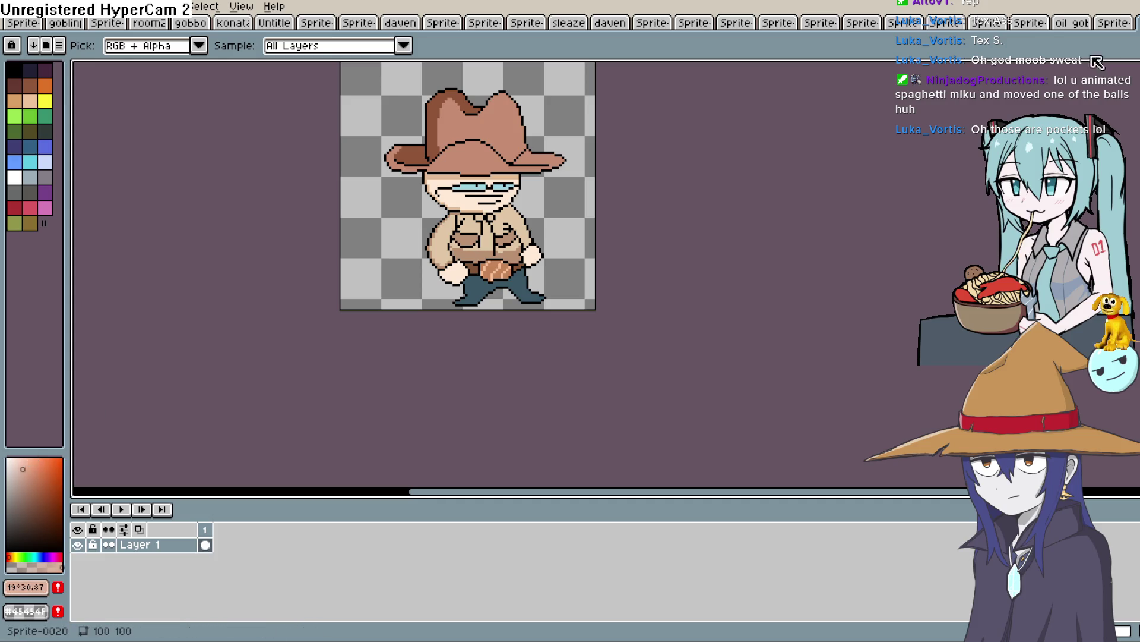
# Pencil light pink highlights along the hat's top-right edge and down its right side.
pyautogui.press('v')
pyautogui.moveTo(544, 193); pyautogui.dragTo(542, 200)
pyautogui.scroll(2, 532, 102)
pyautogui.press('b')
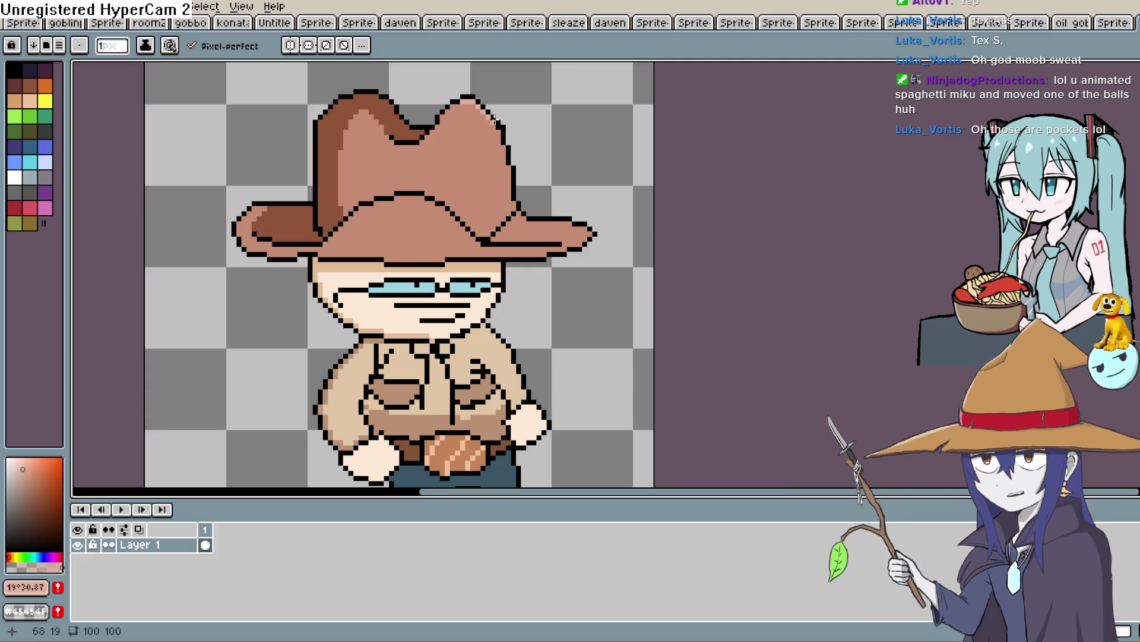
pyautogui.moveTo(491, 133); pyautogui.dragTo(499, 117)
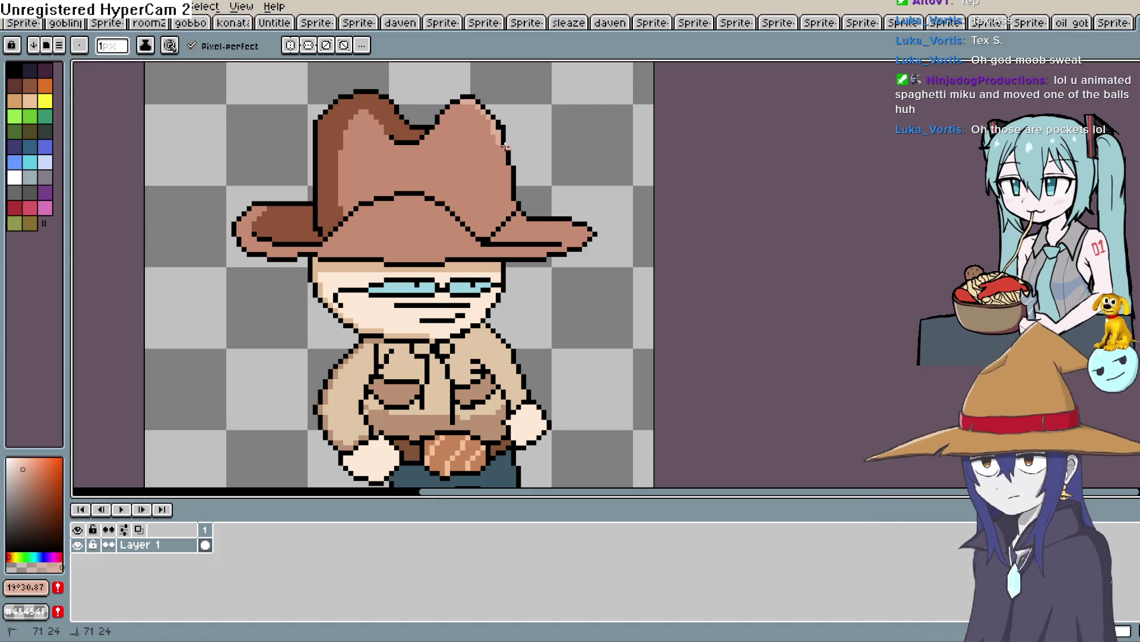
pyautogui.moveTo(502, 149); pyautogui.dragTo(508, 172)
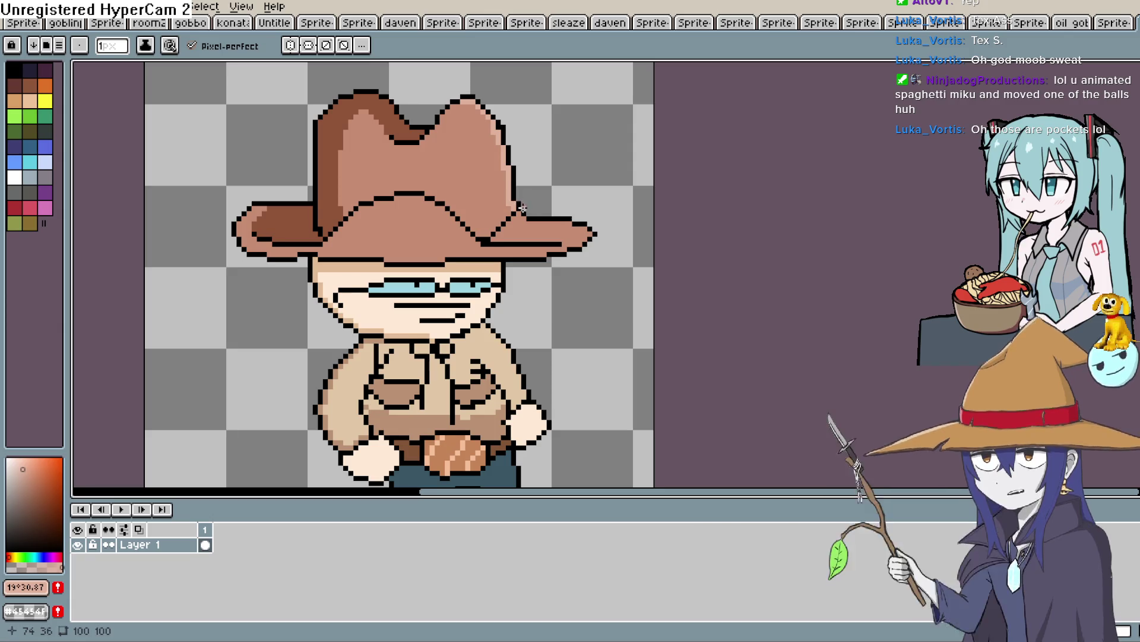
pyautogui.scroll(2, 512, 203)
pyautogui.moveTo(569, 167); pyautogui.dragTo(566, 171)
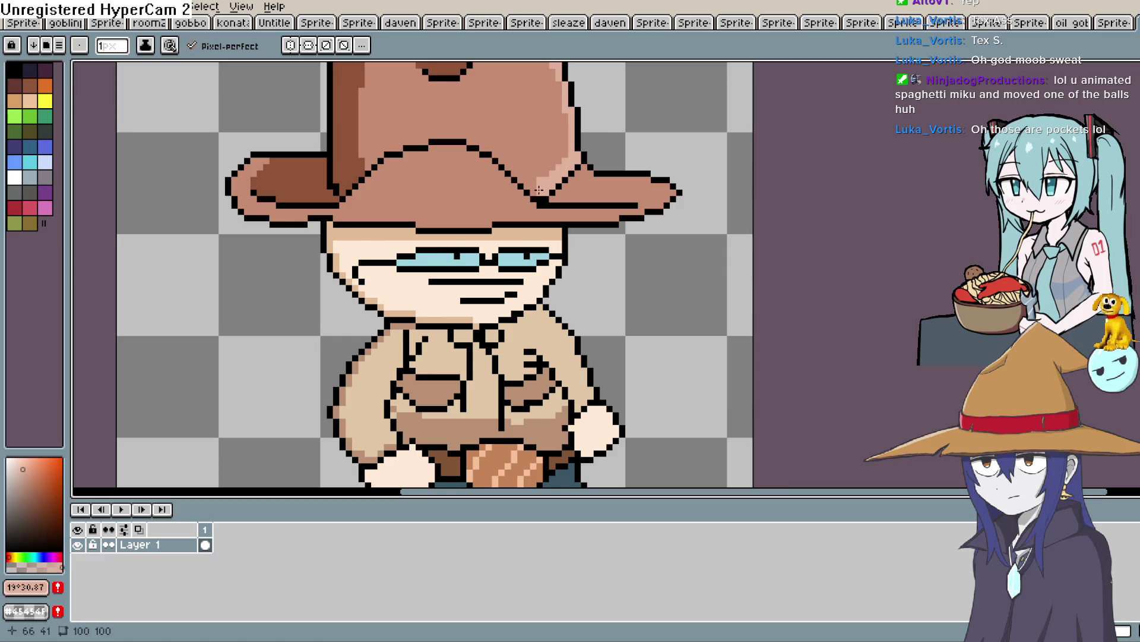
pyautogui.scroll(-3, 653, 178)
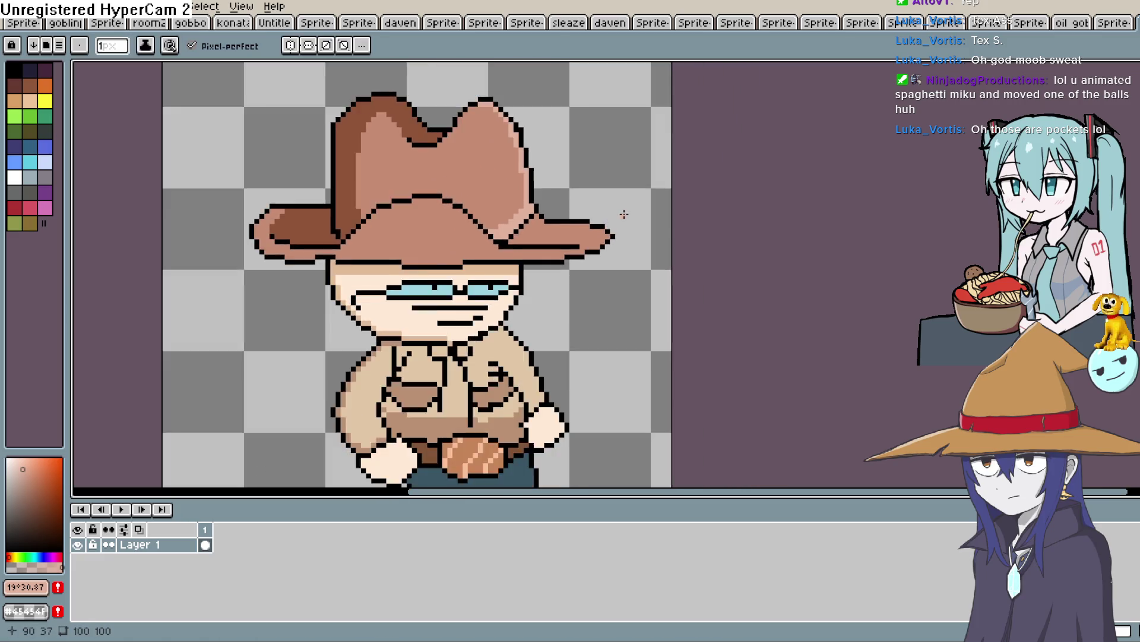
pyautogui.scroll(2, 612, 223)
pyautogui.scroll(1, 612, 223)
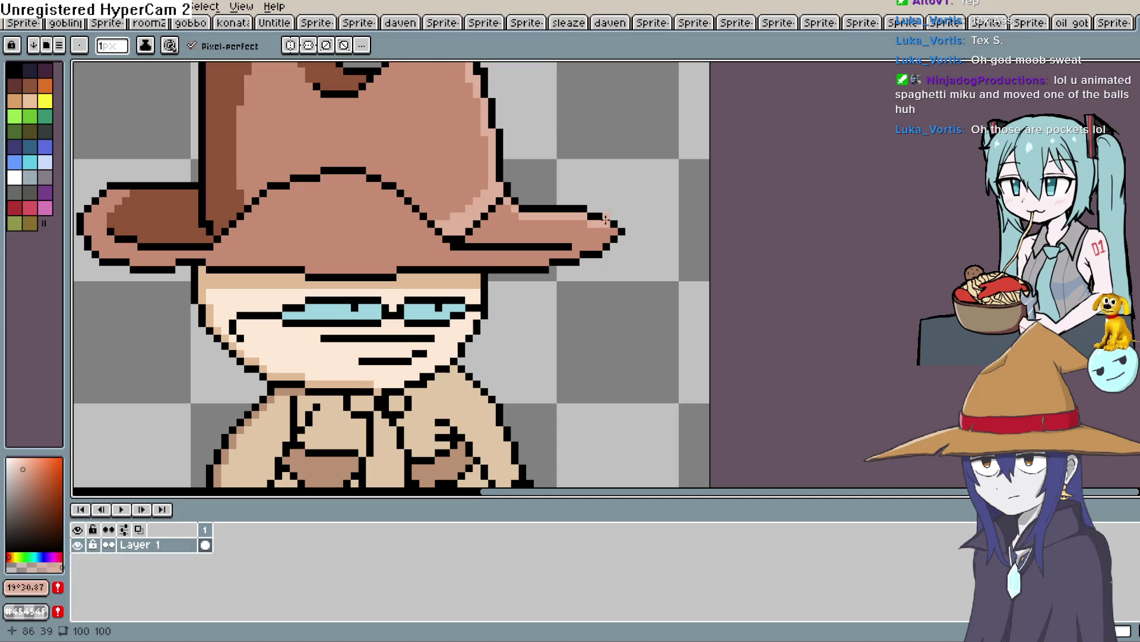
pyautogui.scroll(-1, 672, 242)
pyautogui.scroll(1, 753, 82)
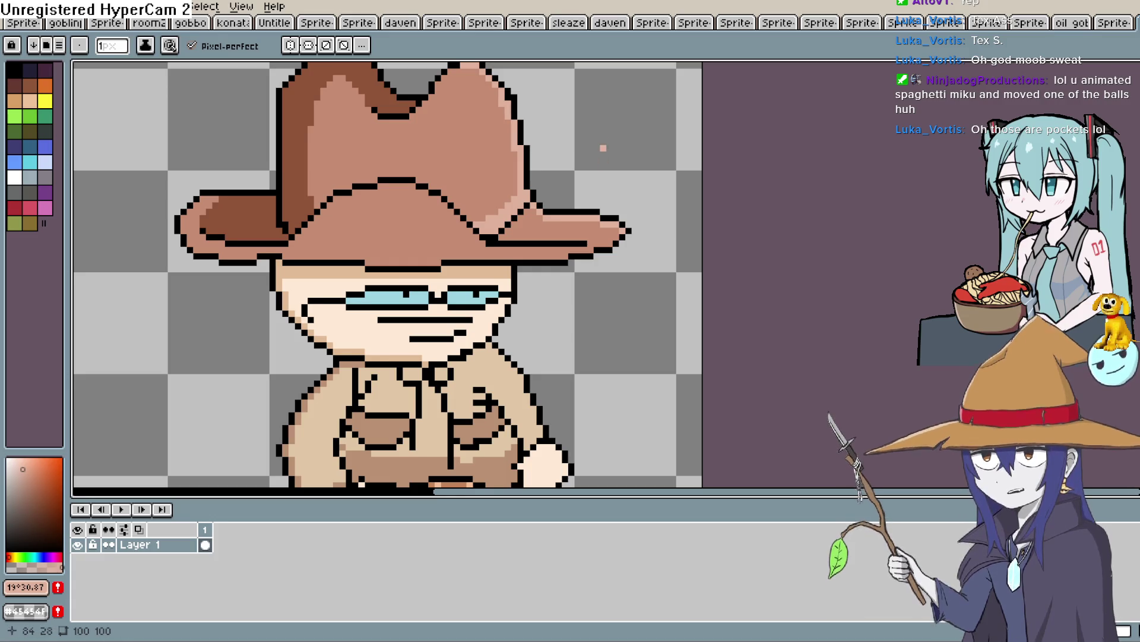
# Zoom out to the whole sprite and set white as the drawing colour.
pyautogui.moveTo(600, 145); pyautogui.dragTo(570, 77)
pyautogui.scroll(-1, 580, 186)
pyautogui.scroll(-3, 560, 238)
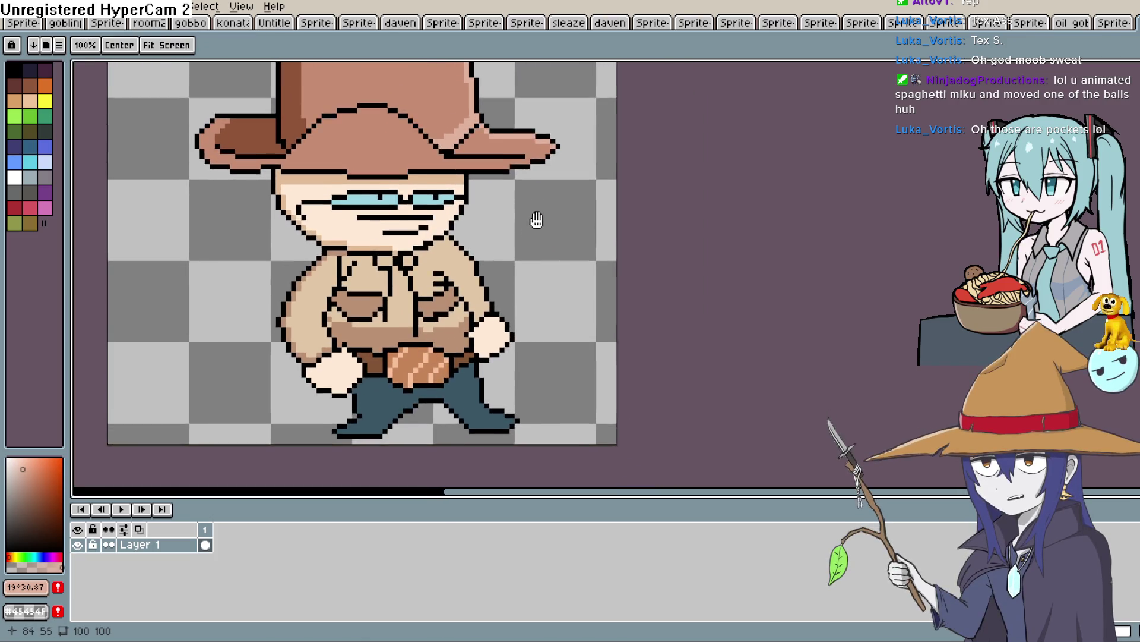
pyautogui.scroll(-3, 567, 259)
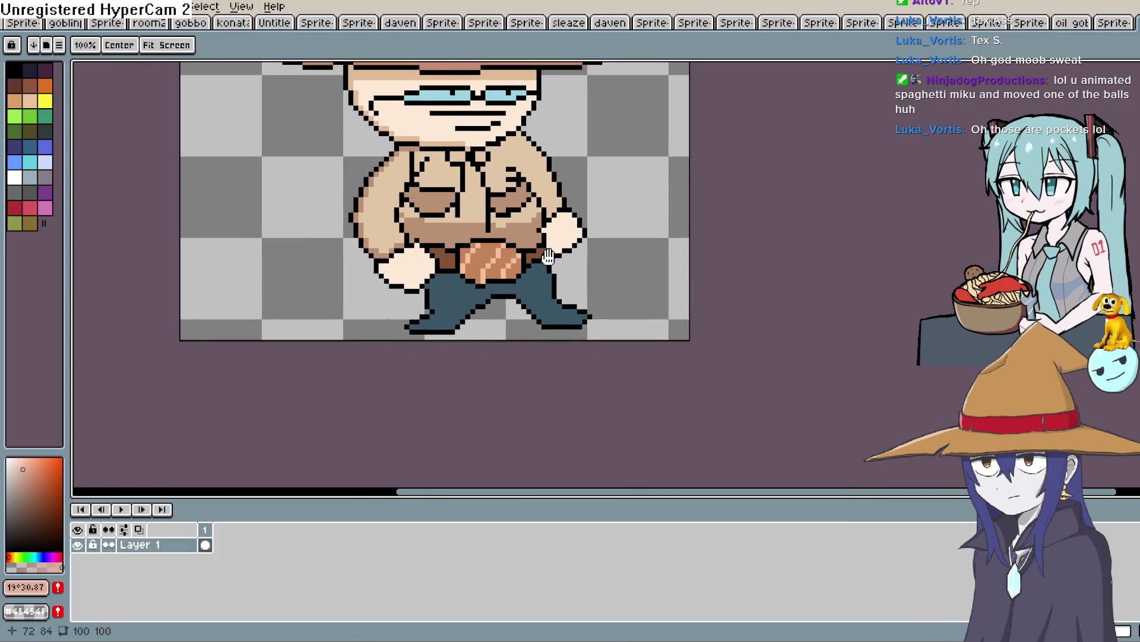
pyautogui.press('i')
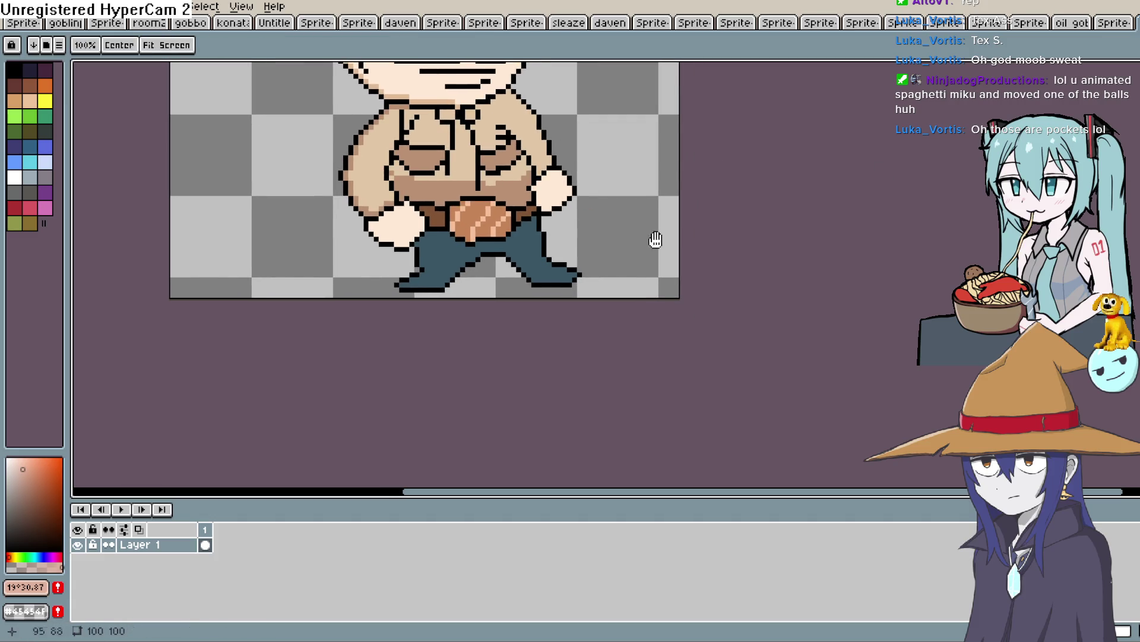
pyautogui.click(37, 557)
pyautogui.click(10, 459)
pyautogui.click(12, 458)
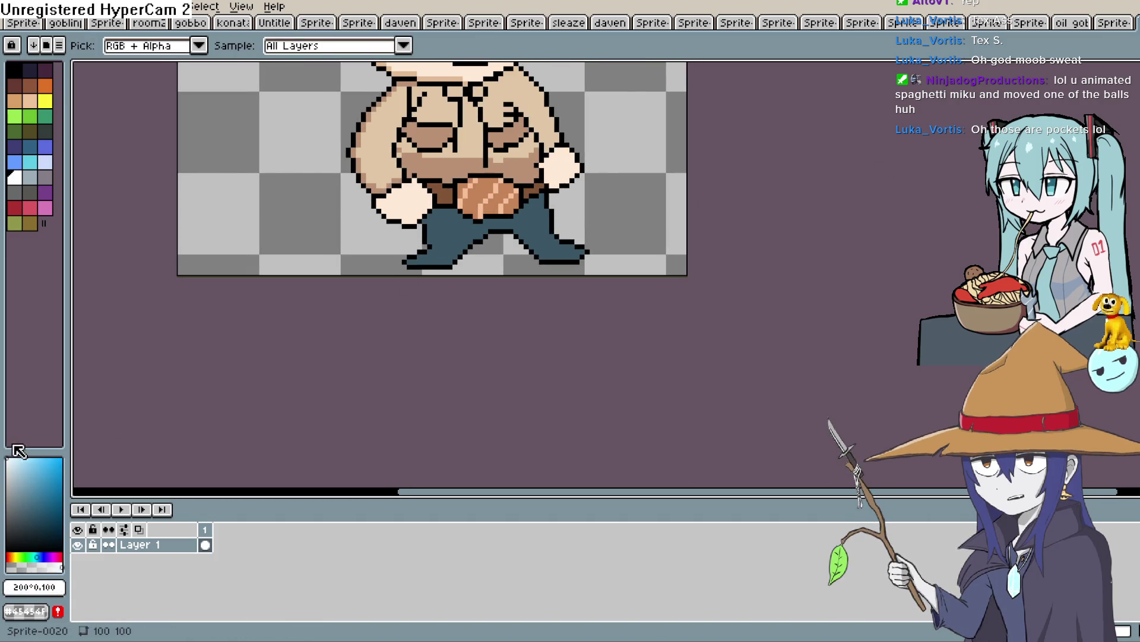
# Add black outline pixels on the pants and a black row across the left leg.
pyautogui.press('b')
pyautogui.scroll(1, 531, 246)
pyautogui.scroll(2, 532, 246)
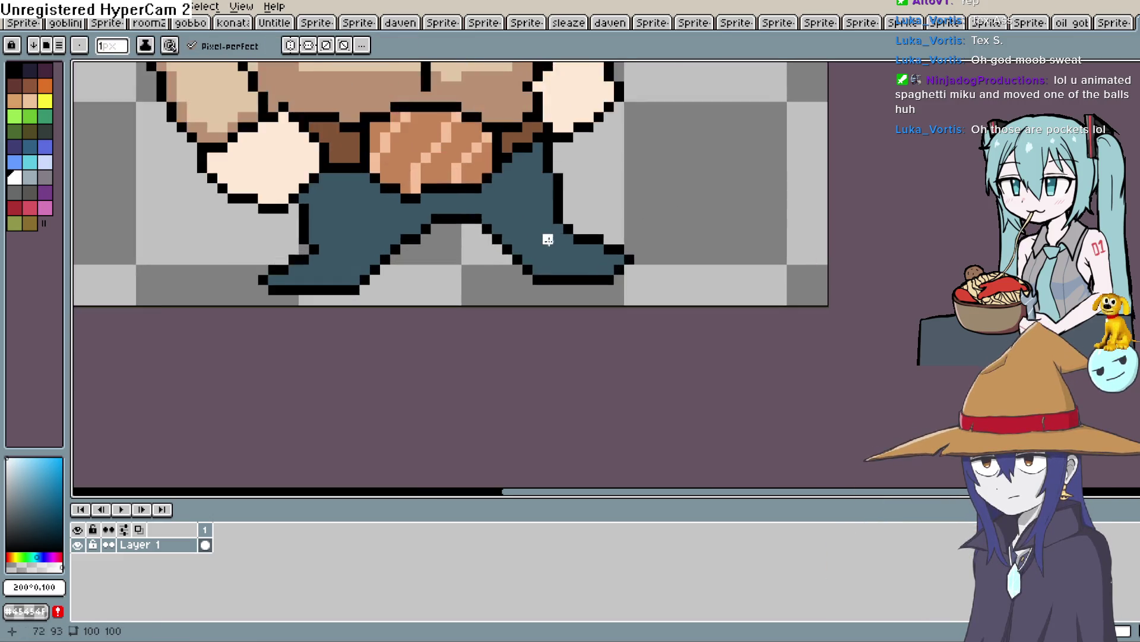
pyautogui.press('x')
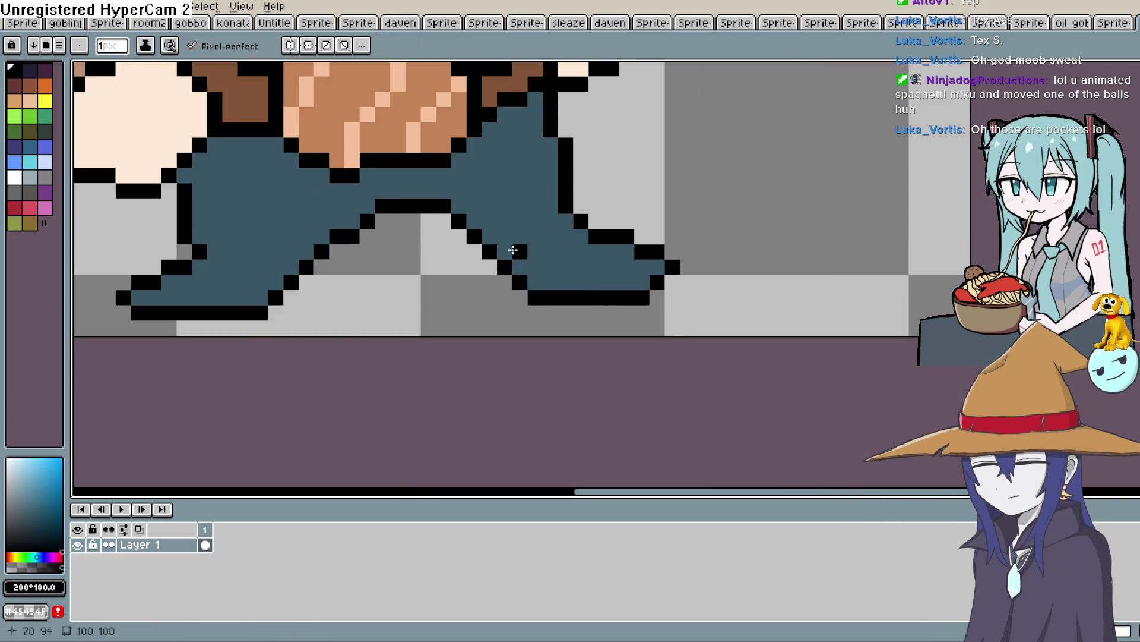
pyautogui.click(497, 239)
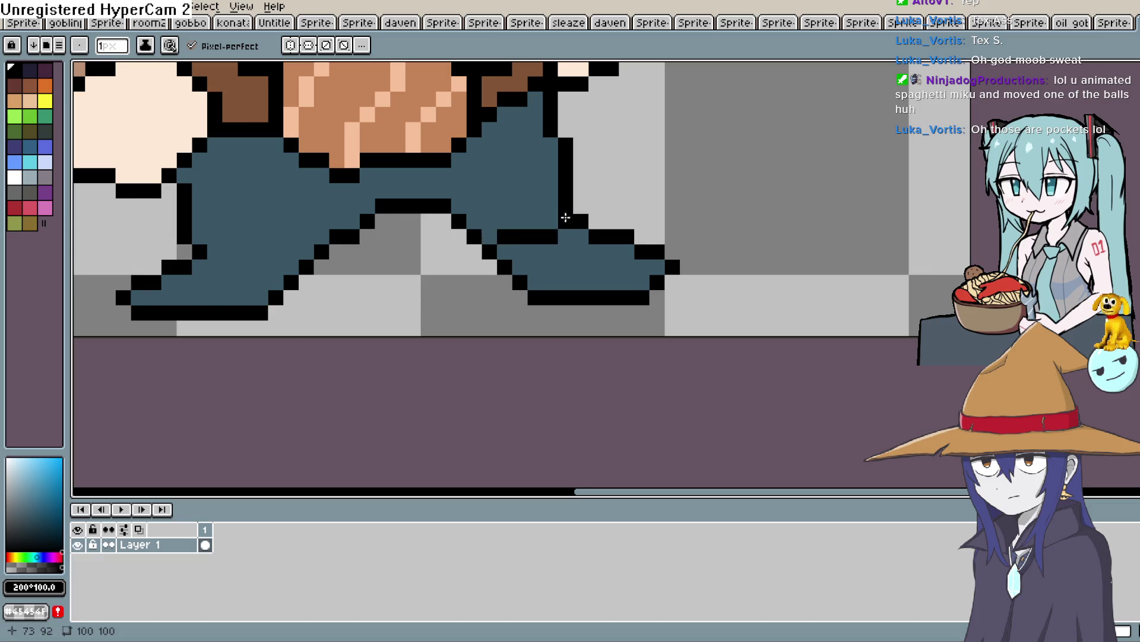
pyautogui.moveTo(487, 250)
pyautogui.mouseDown()
pyautogui.moveTo(687, 237)
pyautogui.moveTo(407, 254)
pyautogui.mouseUp()
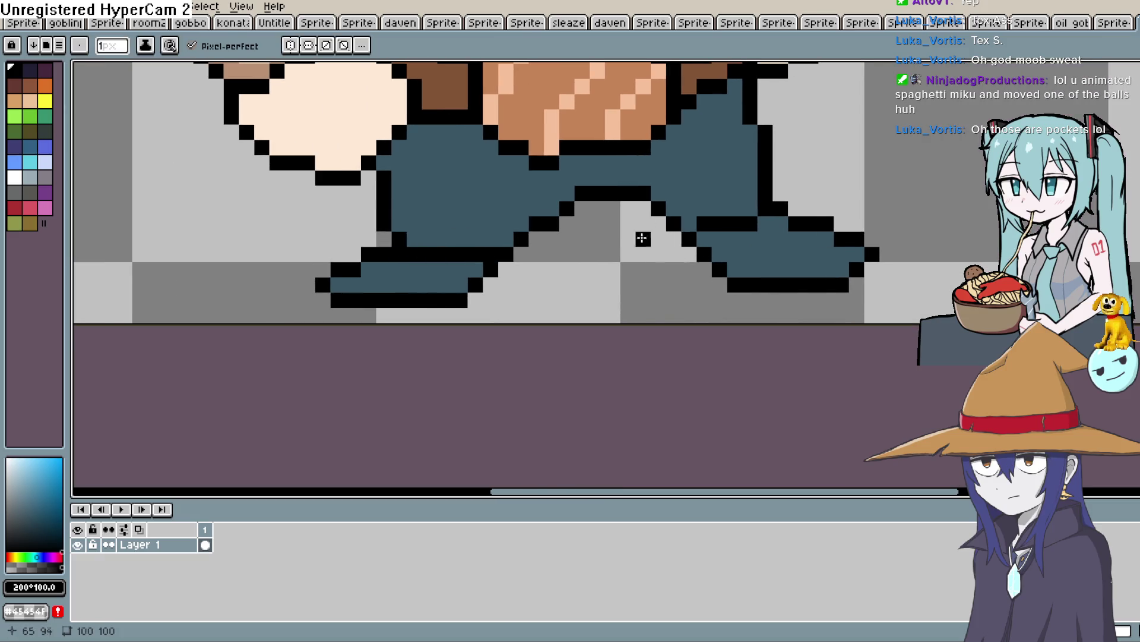
# Bucket-fill both shoes with white.
pyautogui.press('x')
pyautogui.press('g')
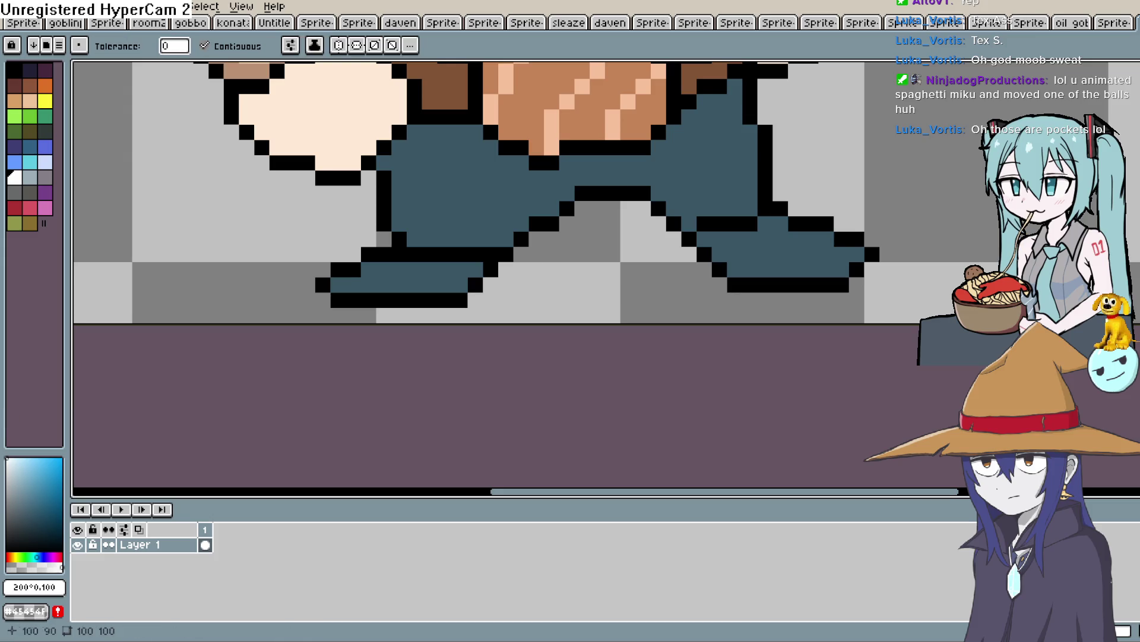
pyautogui.click(772, 255)
pyautogui.click(415, 283)
pyautogui.moveTo(445, 285); pyautogui.dragTo(376, 262)
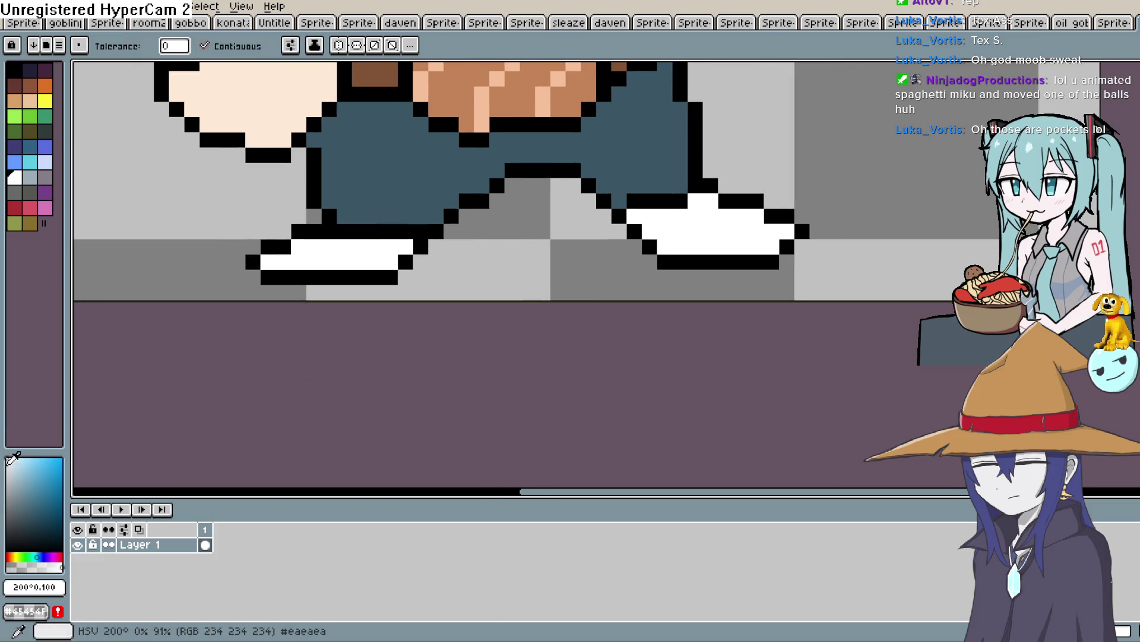
# Choose a yellow-tan sole colour, undoing a trial fill on the right shoe.
pyautogui.click(16, 498)
pyautogui.click(19, 557)
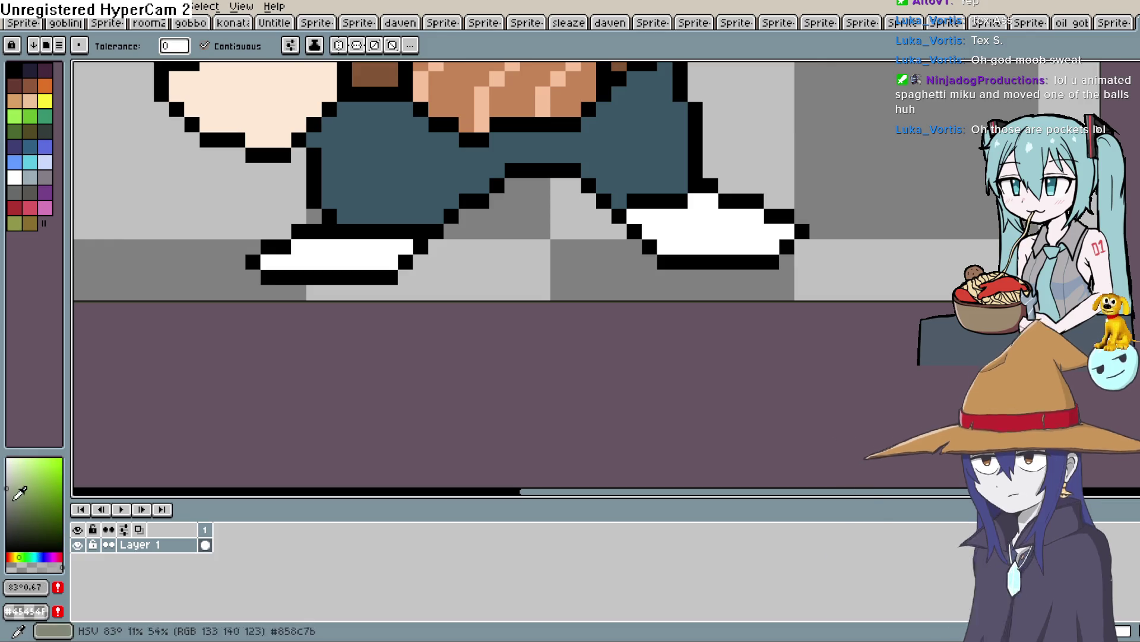
pyautogui.click(13, 557)
pyautogui.click(43, 471)
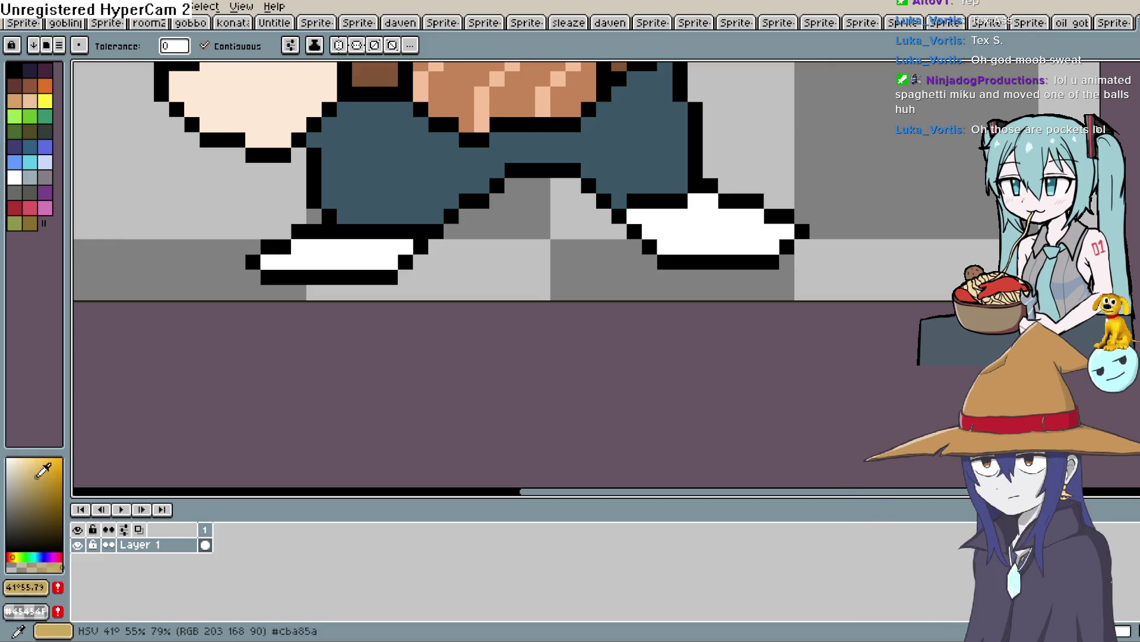
pyautogui.click(39, 470)
pyautogui.click(649, 254)
pyautogui.hotkey('ctrl', 'z')
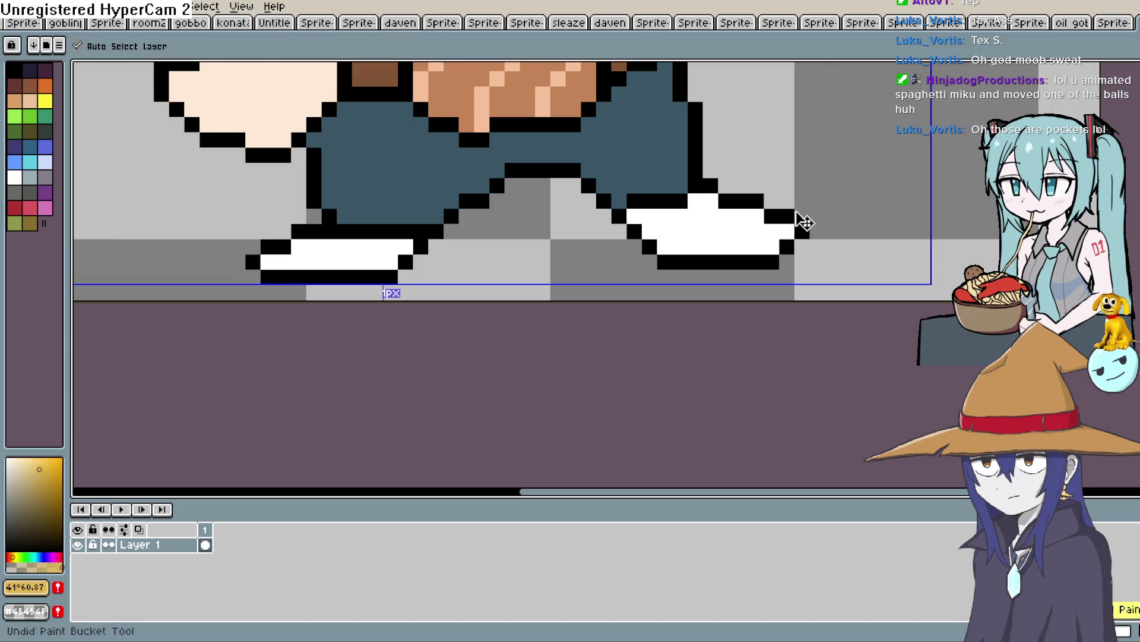
# Pencil a tan sole line along the bottom of each shoe.
pyautogui.press('b')
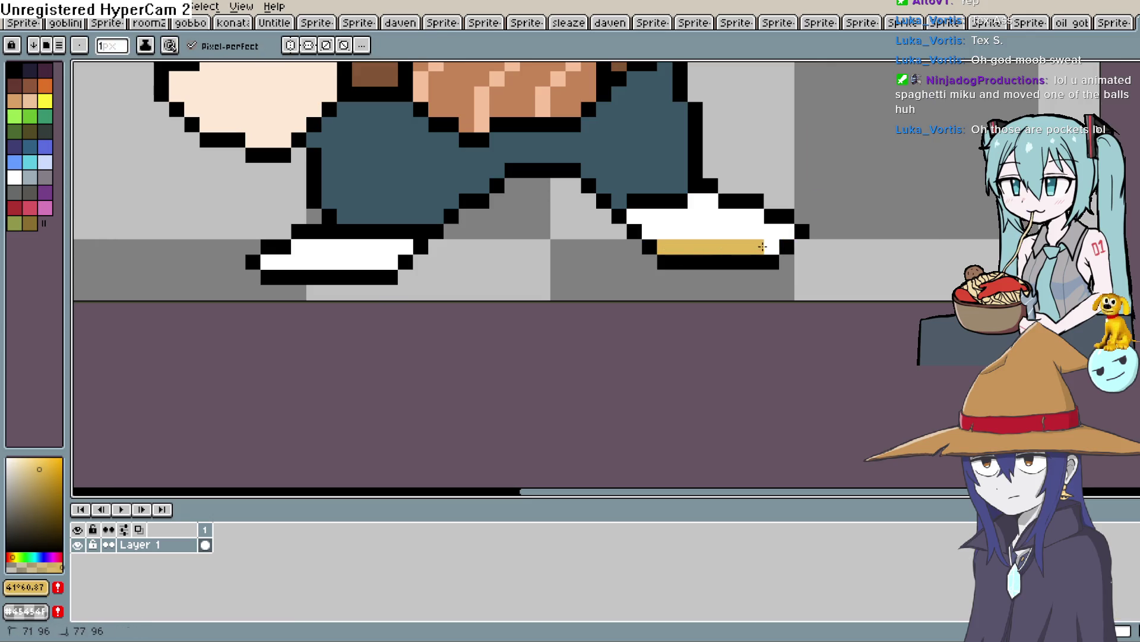
pyautogui.moveTo(763, 246); pyautogui.dragTo(698, 242)
pyautogui.moveTo(385, 265); pyautogui.dragTo(300, 266)
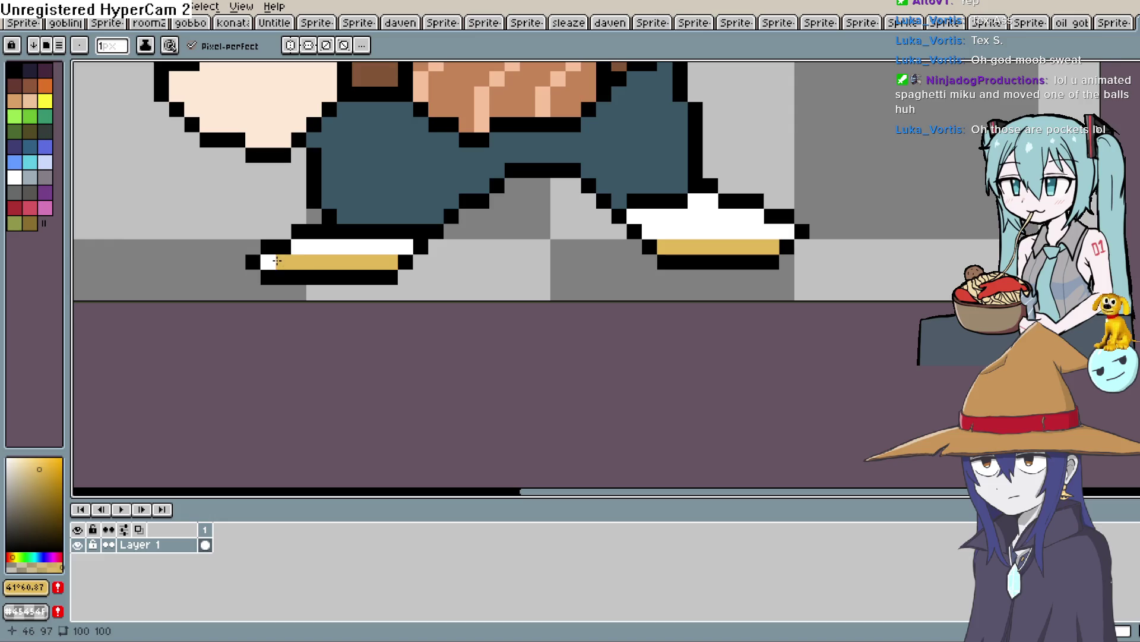
pyautogui.scroll(-5, 844, 167)
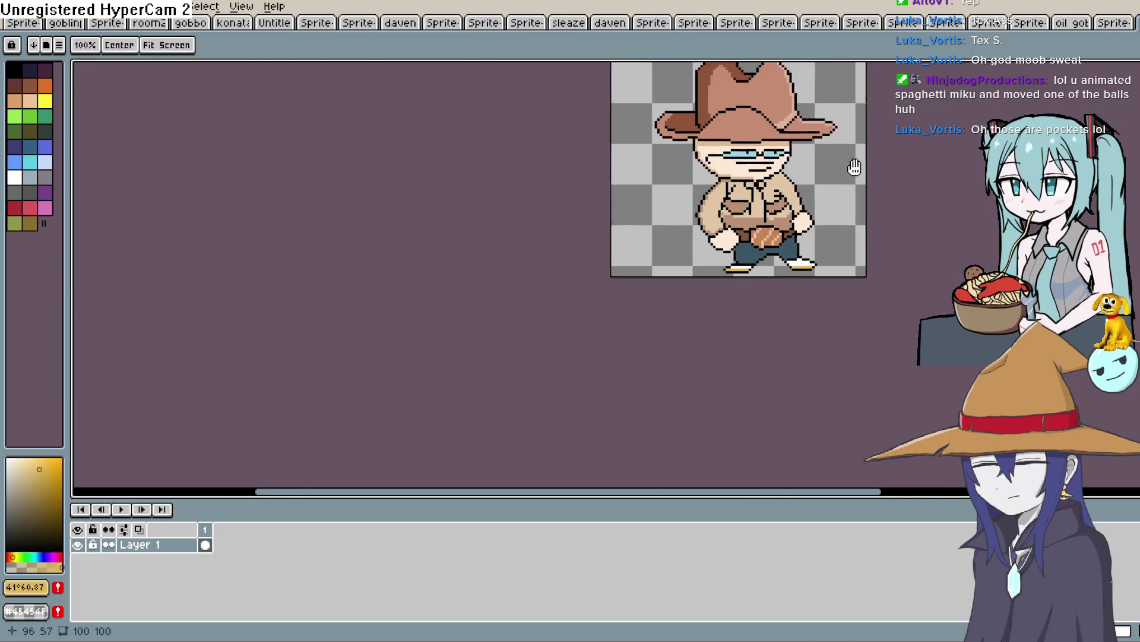
# Pick a near-white colour and add a glint pixel to the glasses lens, then zoom back out.
pyautogui.moveTo(847, 167)
pyautogui.mouseDown()
pyautogui.moveTo(661, 279)
pyautogui.moveTo(600, 208)
pyautogui.mouseUp()
pyautogui.scroll(1, 601, 209)
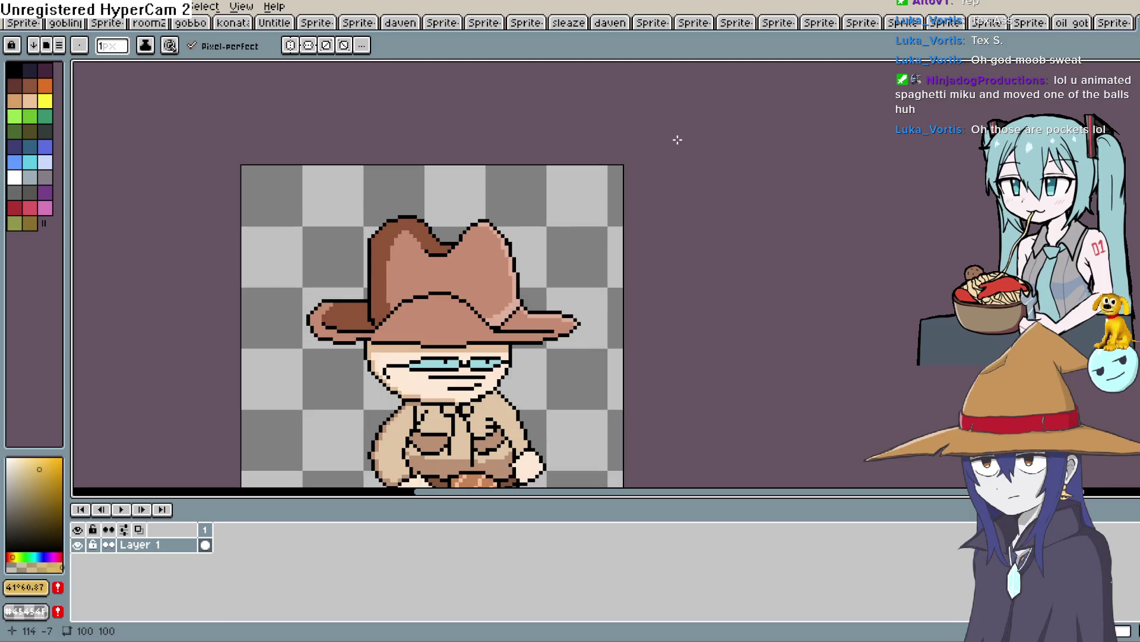
pyautogui.scroll(-1, 563, 275)
pyautogui.press('b')
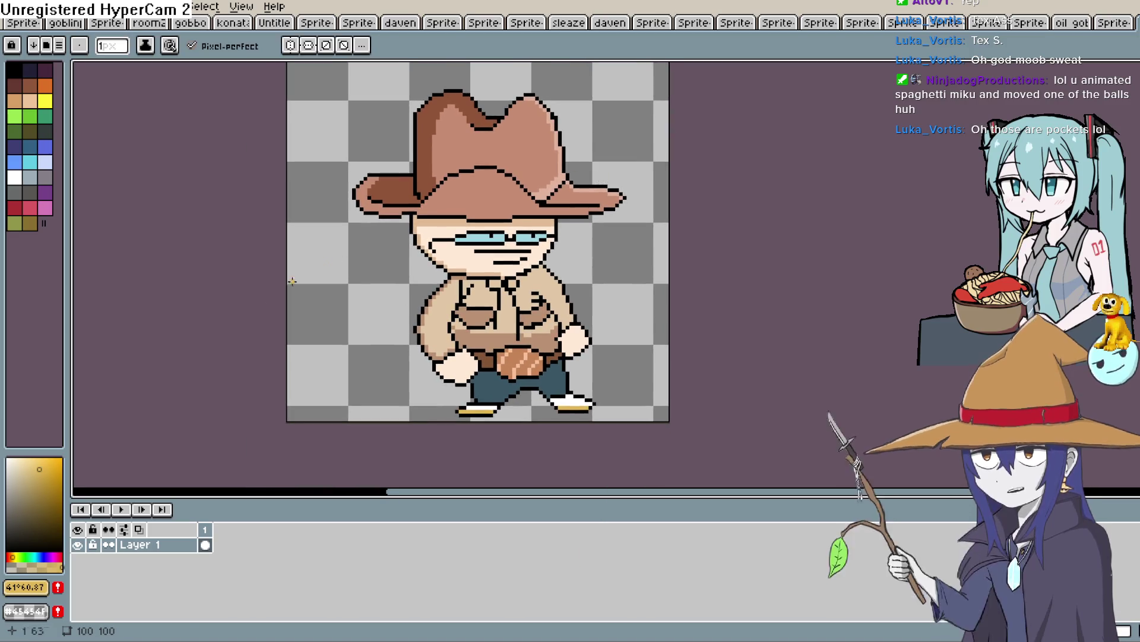
pyautogui.moveTo(26, 477); pyautogui.dragTo(9, 459)
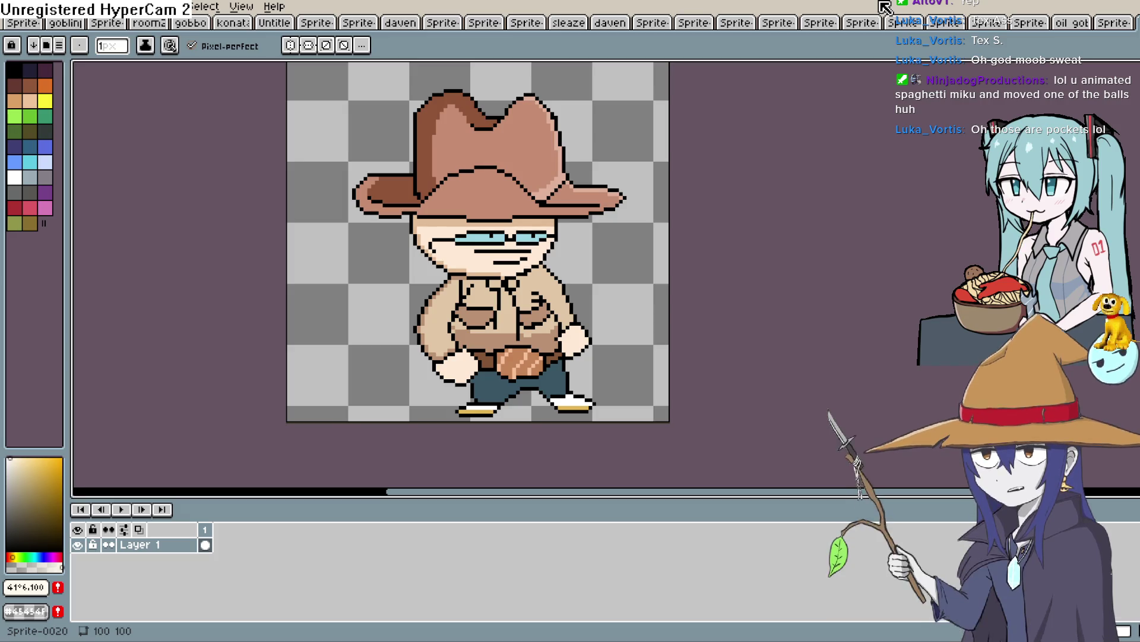
pyautogui.scroll(2, 534, 229)
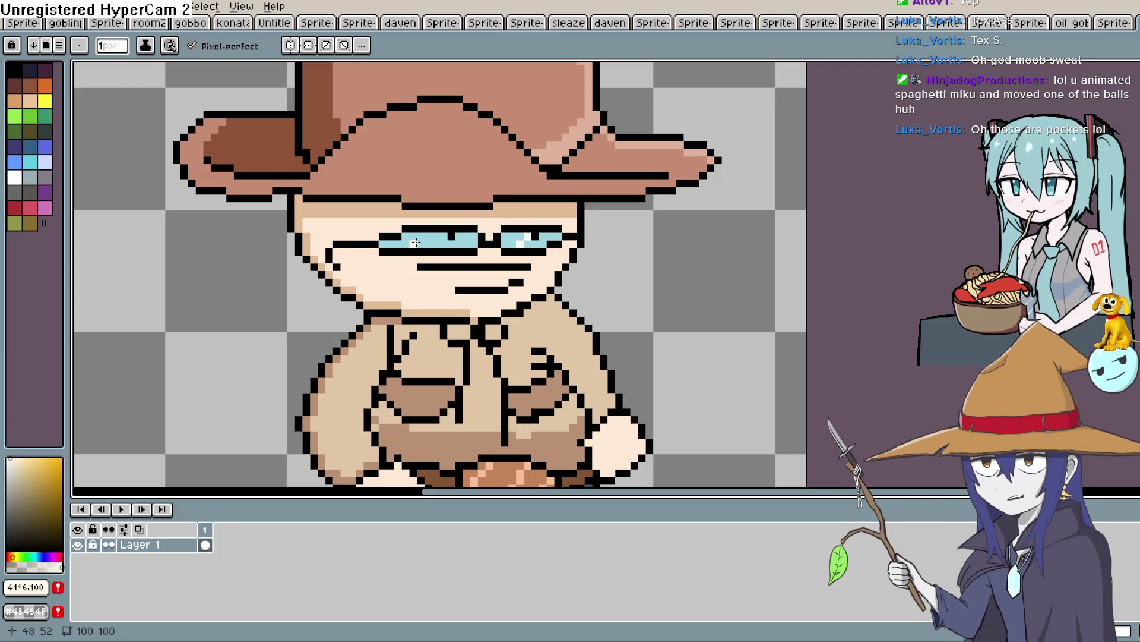
pyautogui.click(463, 241)
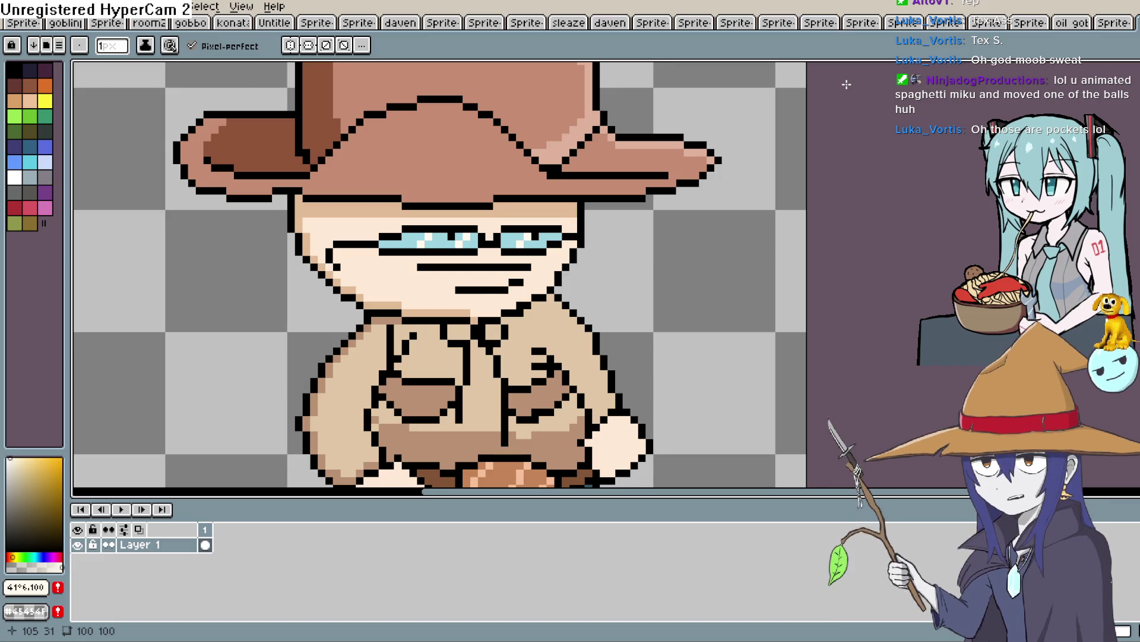
pyautogui.press('h')
pyautogui.moveTo(677, 247)
pyautogui.mouseDown()
pyautogui.moveTo(687, 154)
pyautogui.moveTo(675, 250)
pyautogui.mouseUp()
pyautogui.scroll(-3, 683, 199)
pyautogui.press('b')
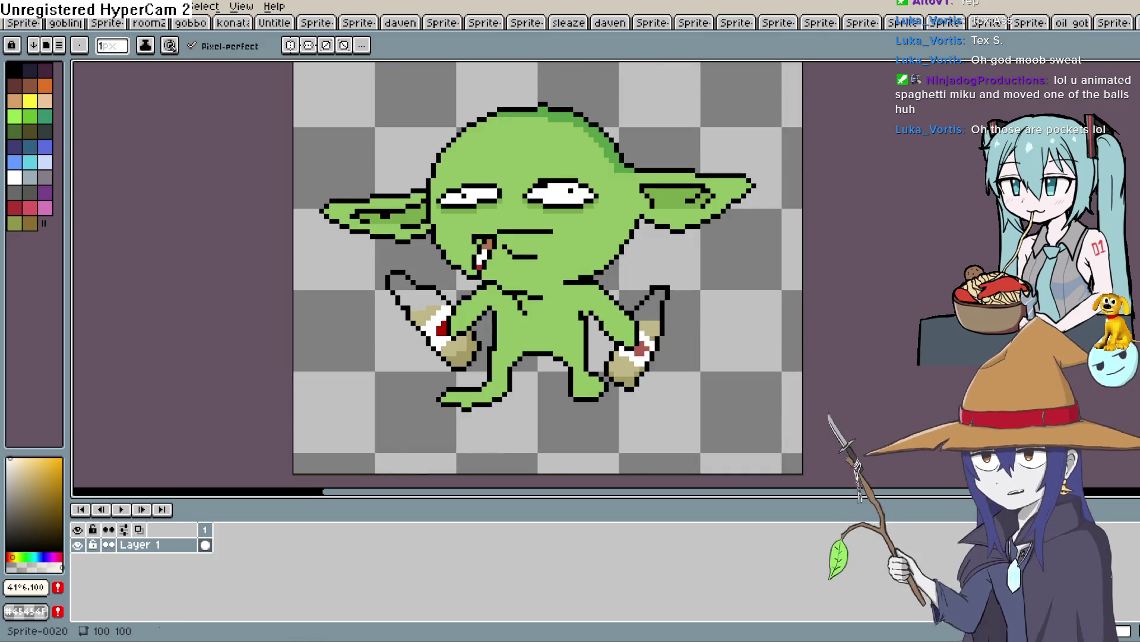
# Create a new 100×100 px RGBA sprite with a transparent background.
pyautogui.click(37, 7)
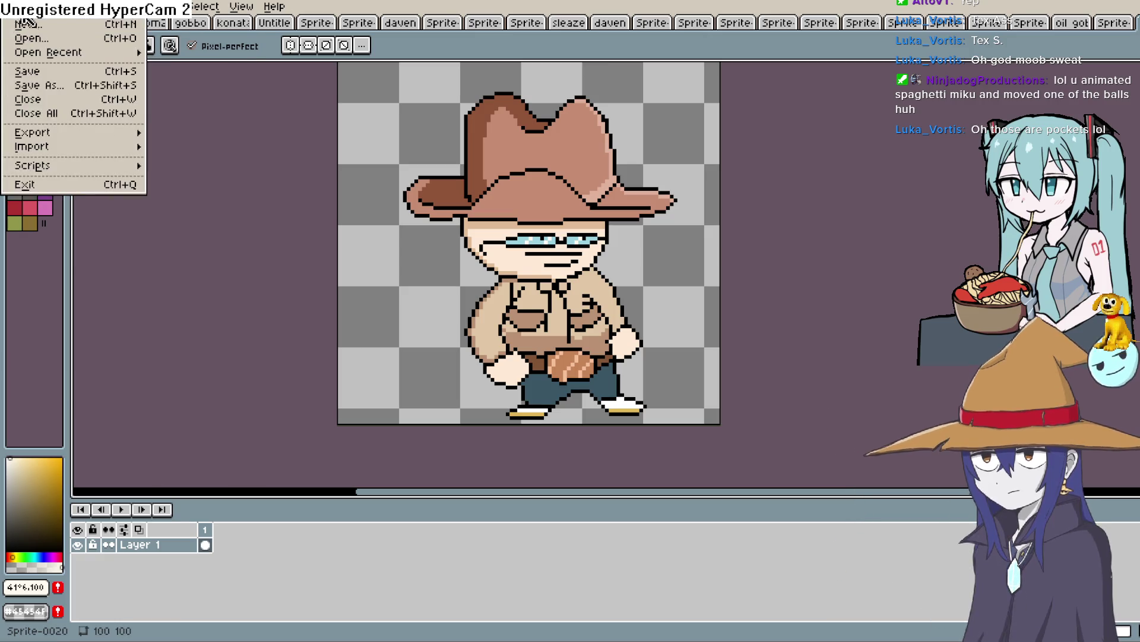
pyautogui.click(23, 23)
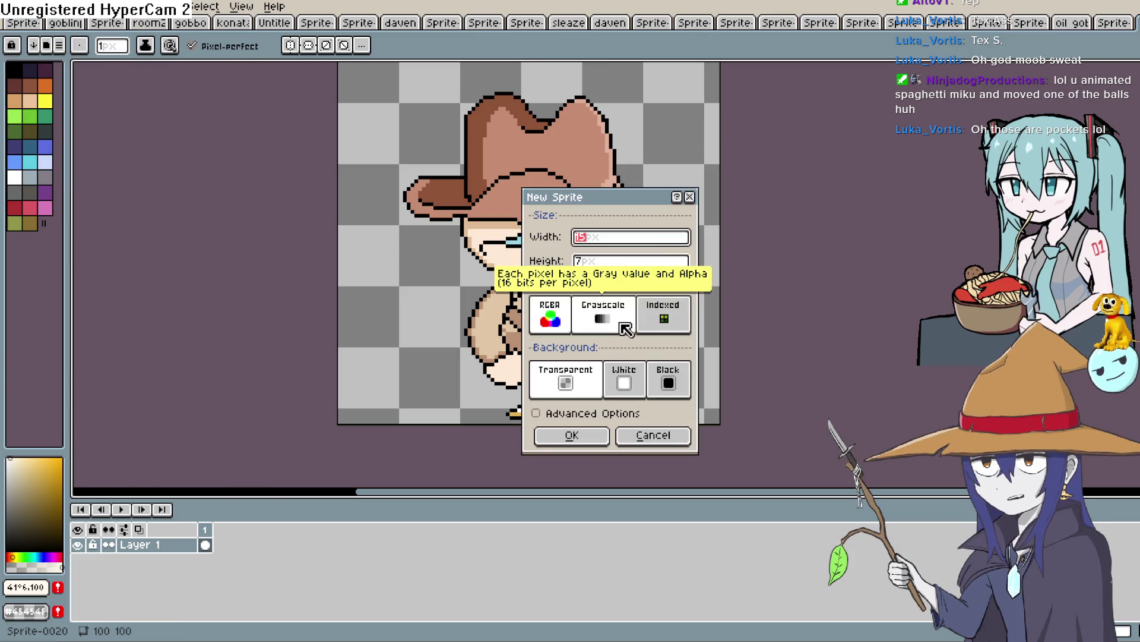
pyautogui.write('100')
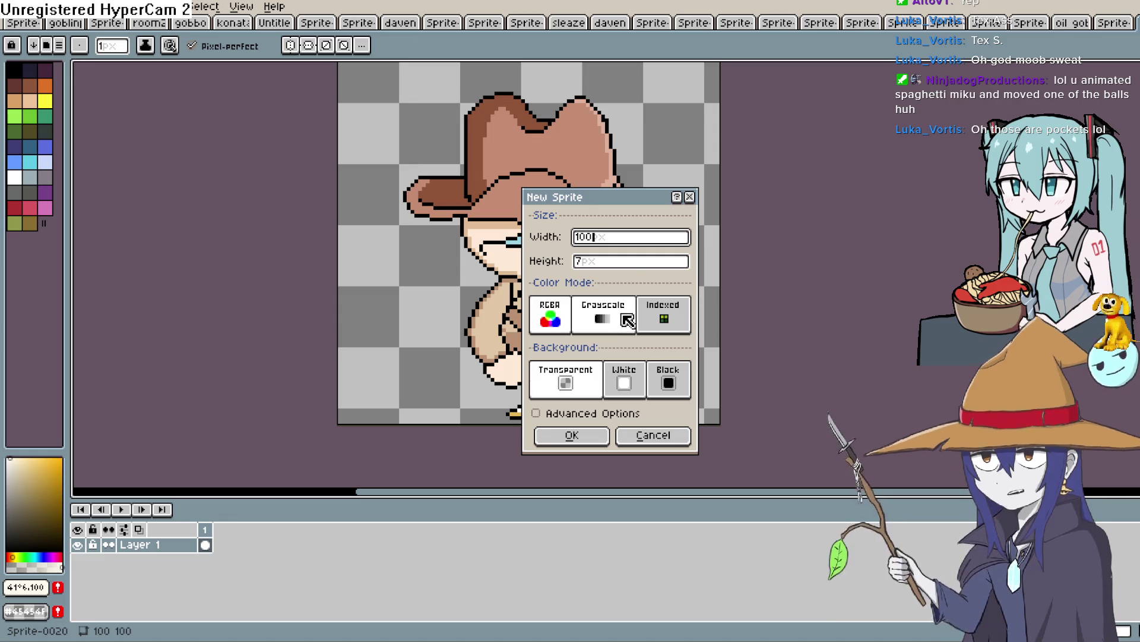
pyautogui.click(624, 260)
pyautogui.write('1')
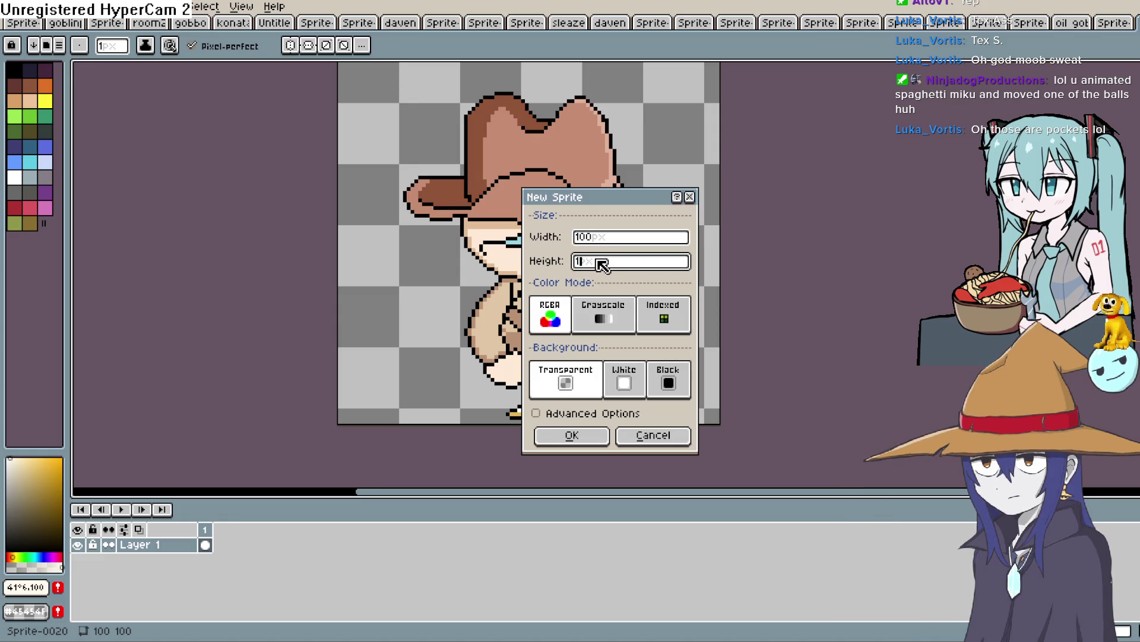
pyautogui.write('00')
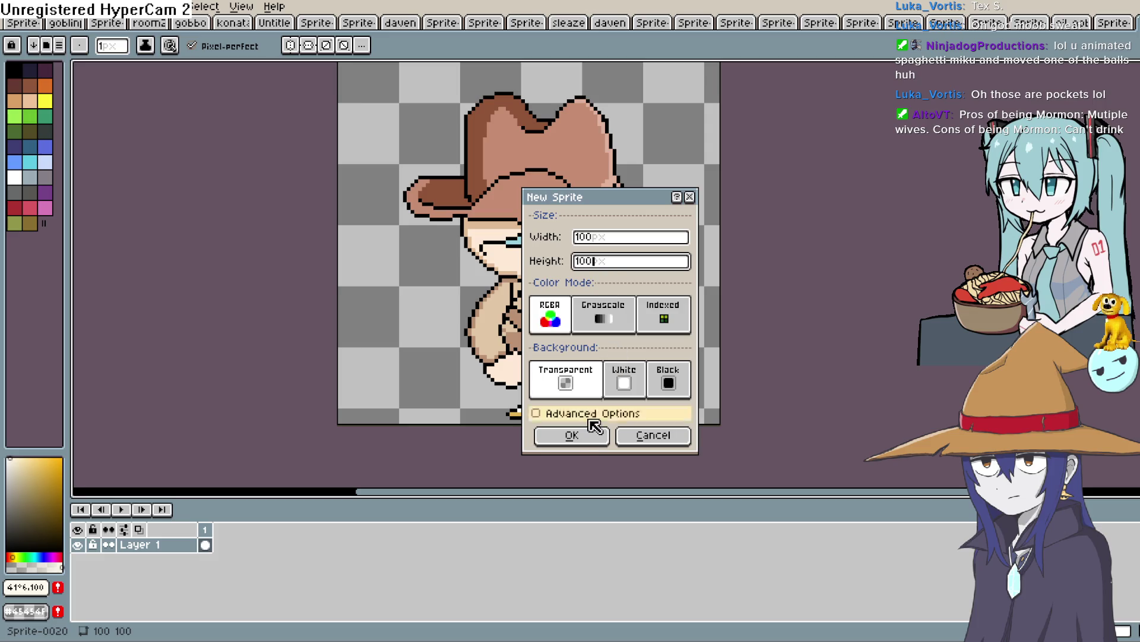
pyautogui.click(571, 429)
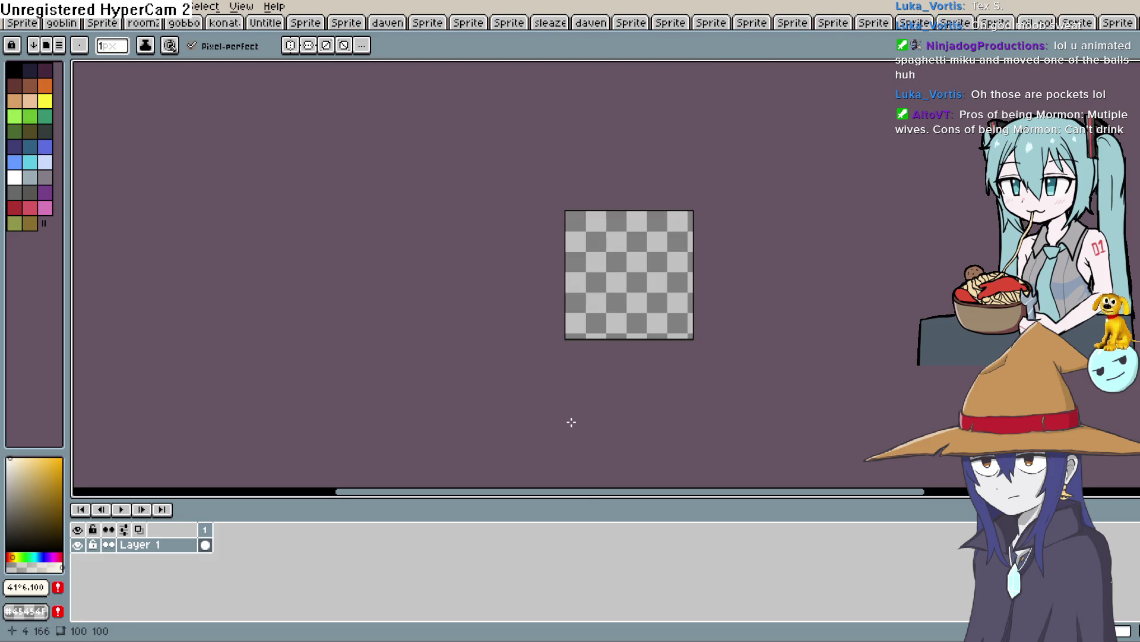
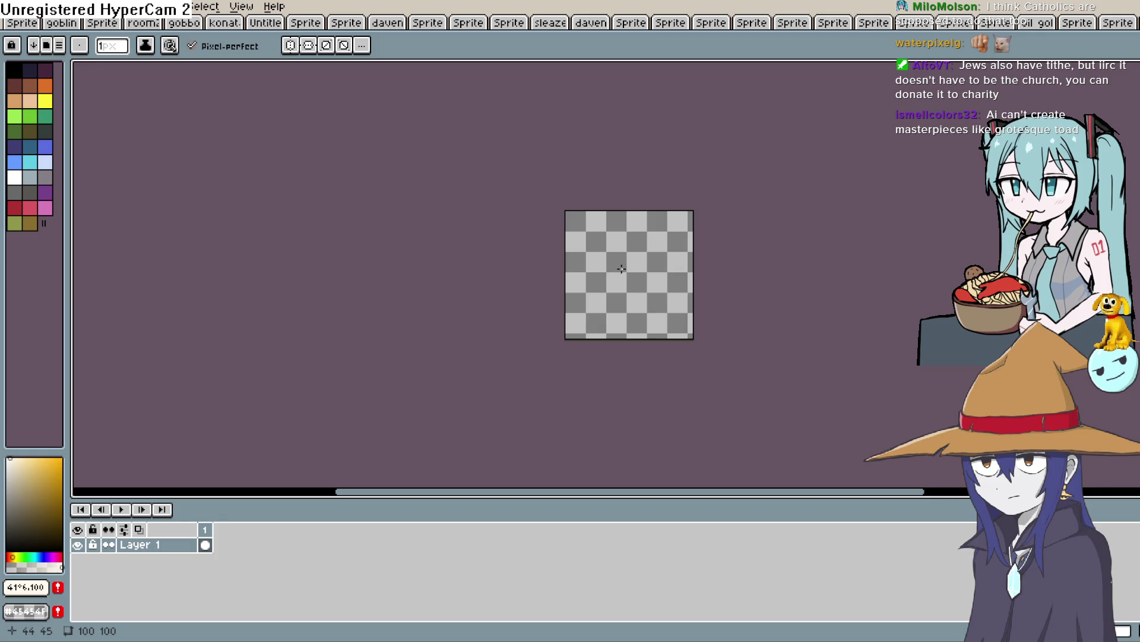
# Look over the blank 100x100 Aseprite canvas, then switch to the Construct 3 layout.
pyautogui.scroll(-1, 621, 268)
pyautogui.scroll(3, 690, 247)
pyautogui.moveTo(535, 336); pyautogui.dragTo(628, 229)
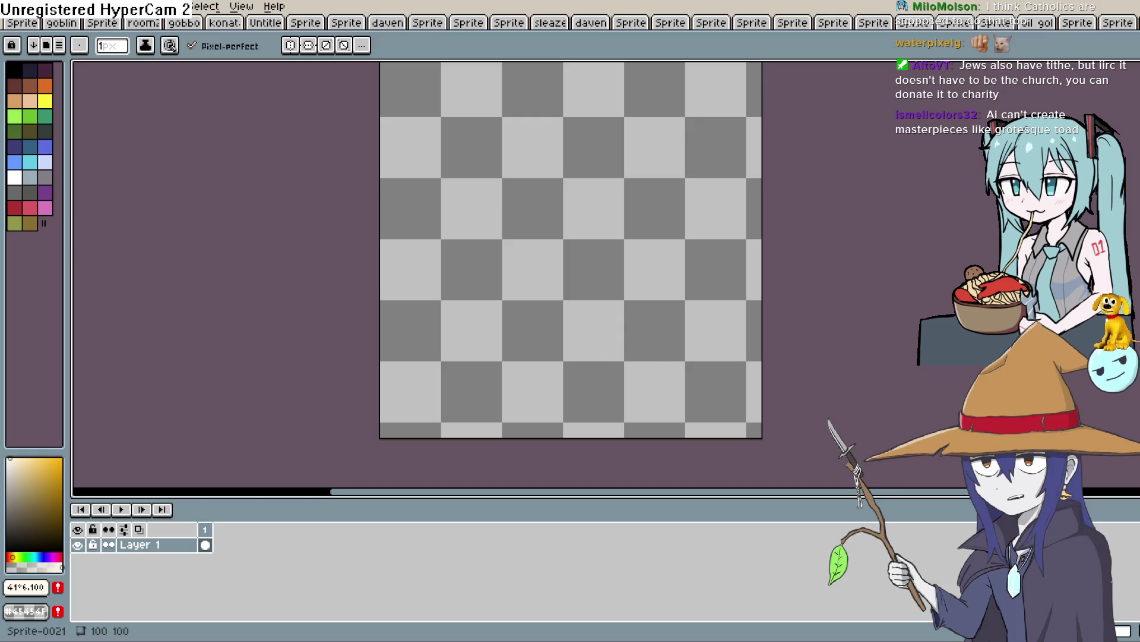
pyautogui.hotkey('alt', 'Tab')
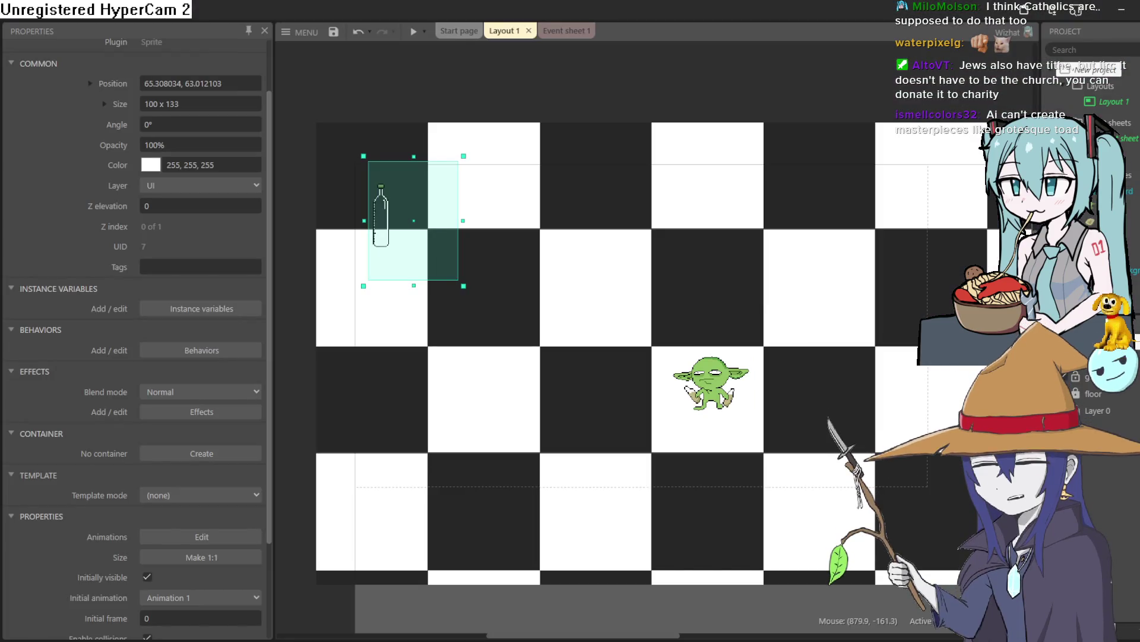
# Preview the layout and walk the goblin around with the arrow keys, leaving puddles with space.
pyautogui.click(414, 35)
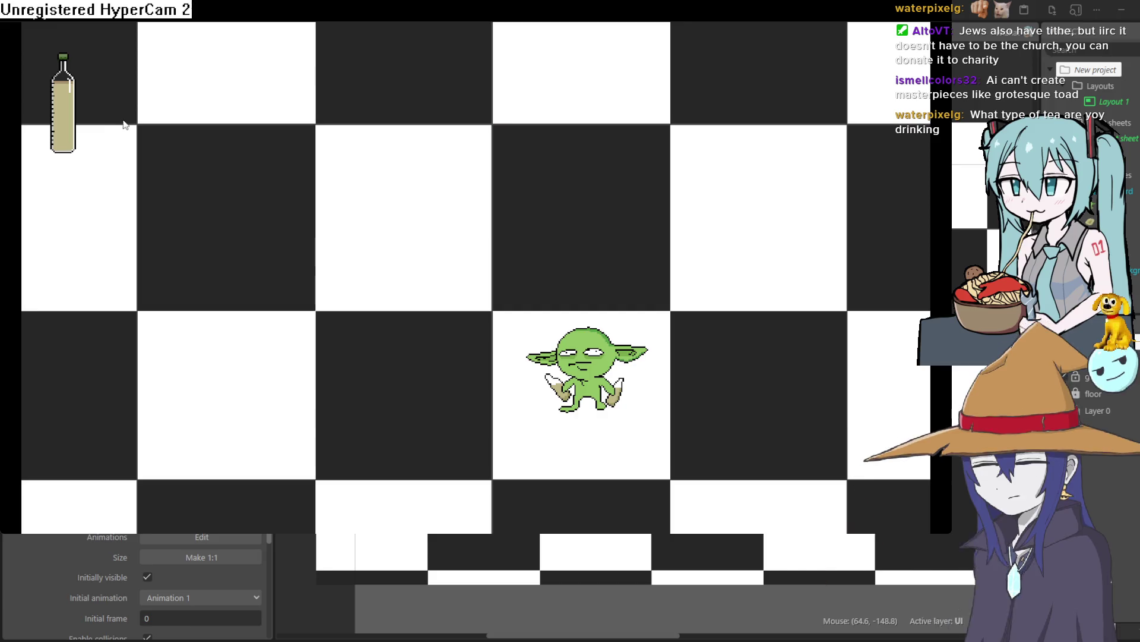
pyautogui.press('Up')
pyautogui.press('Left')
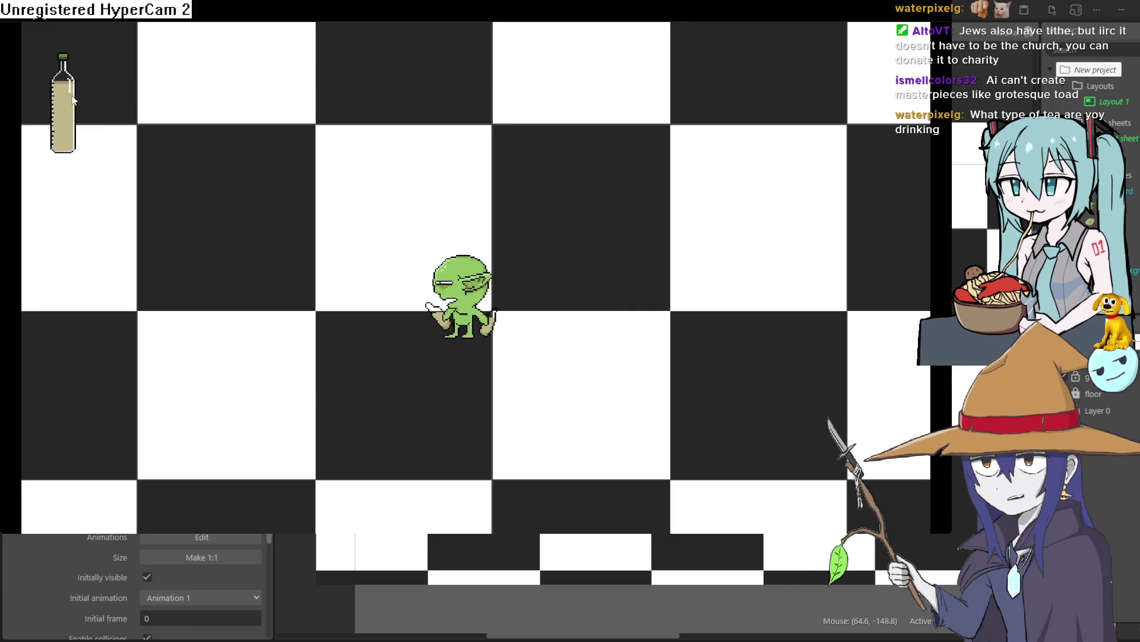
pyautogui.press('Up')
pyautogui.press('Right')
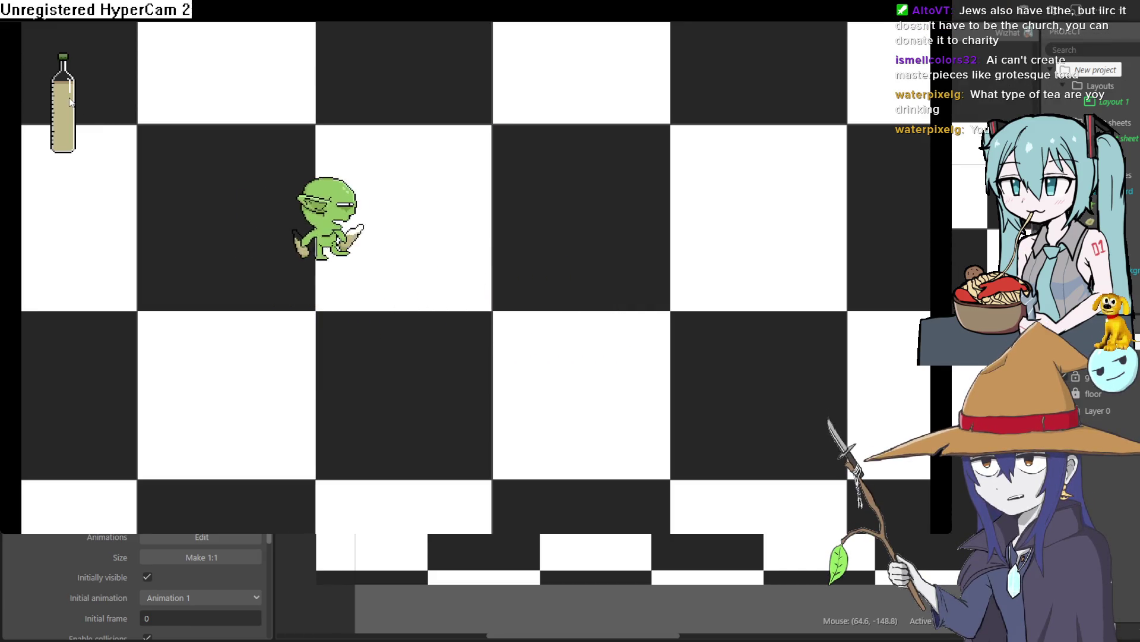
pyautogui.press('space')
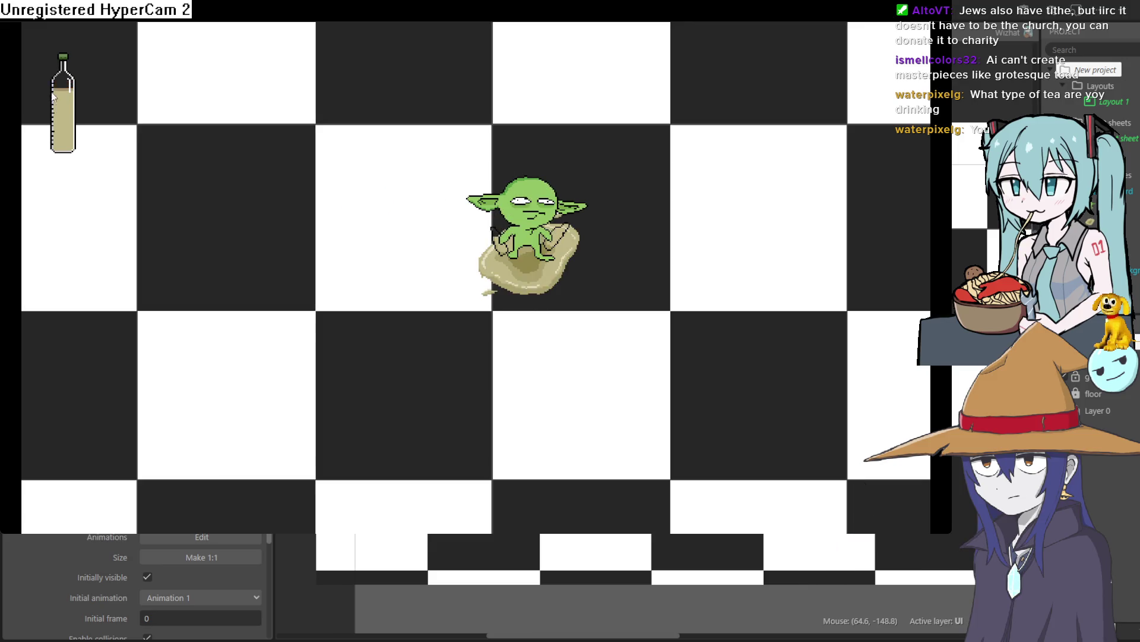
pyautogui.press('Left')
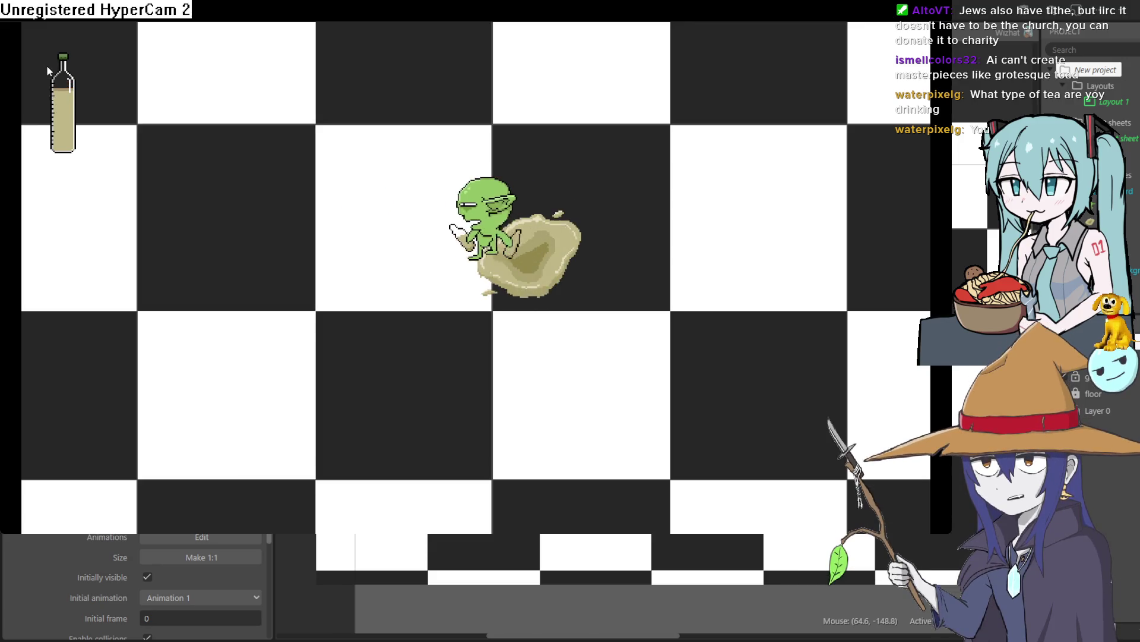
pyautogui.press('Left')
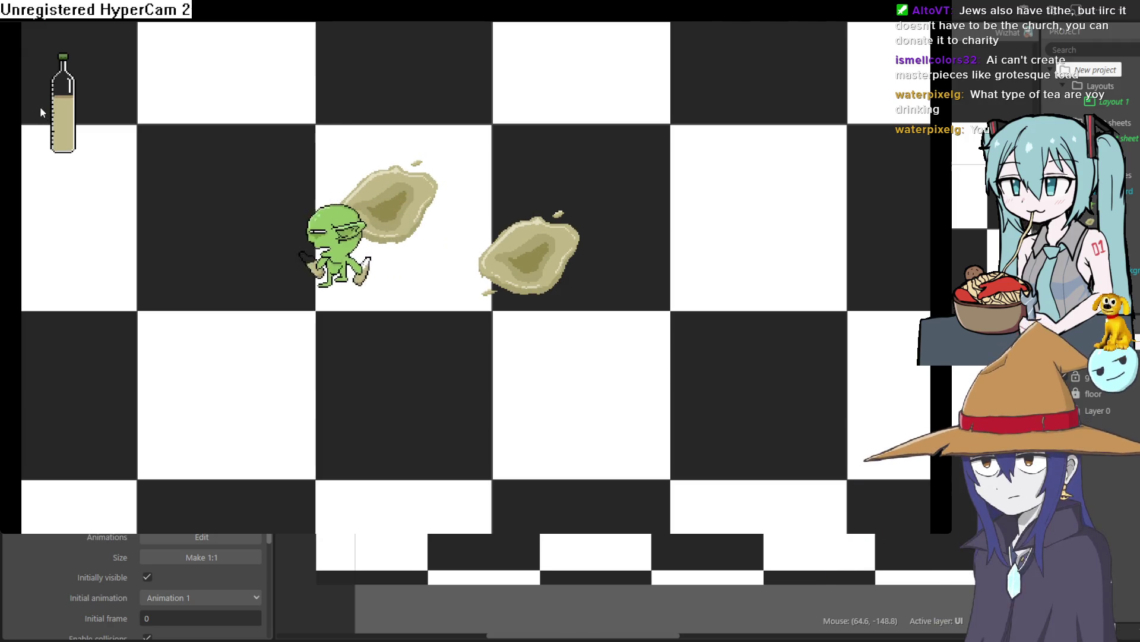
pyautogui.press('Down')
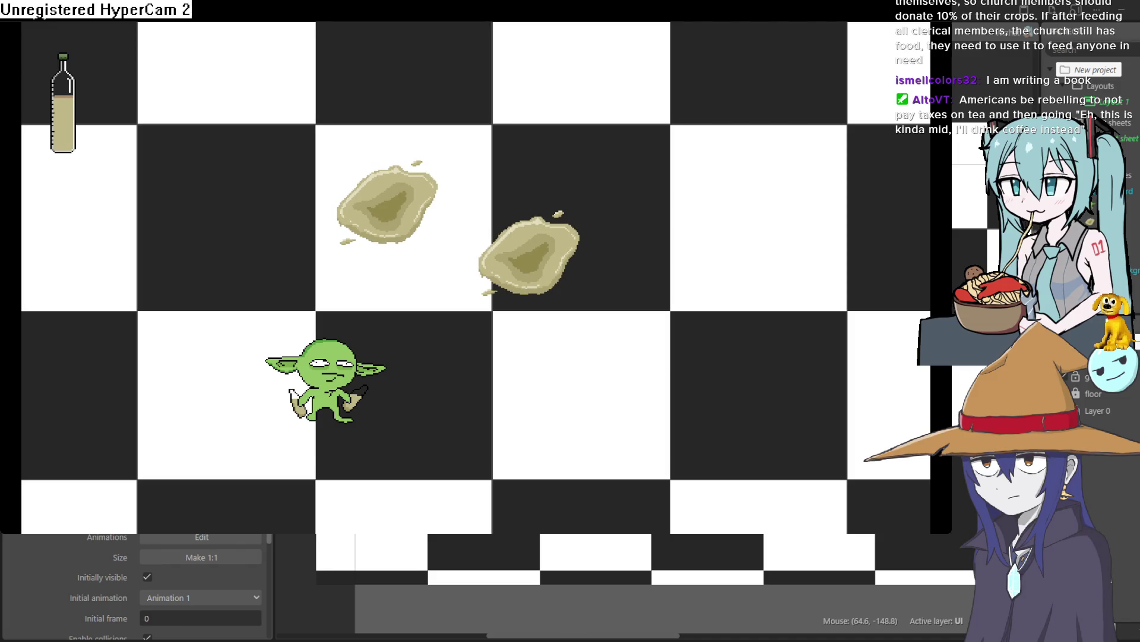
# Leave one more puddle to empty the bottle, then return to the layout editor.
pyautogui.press('space')
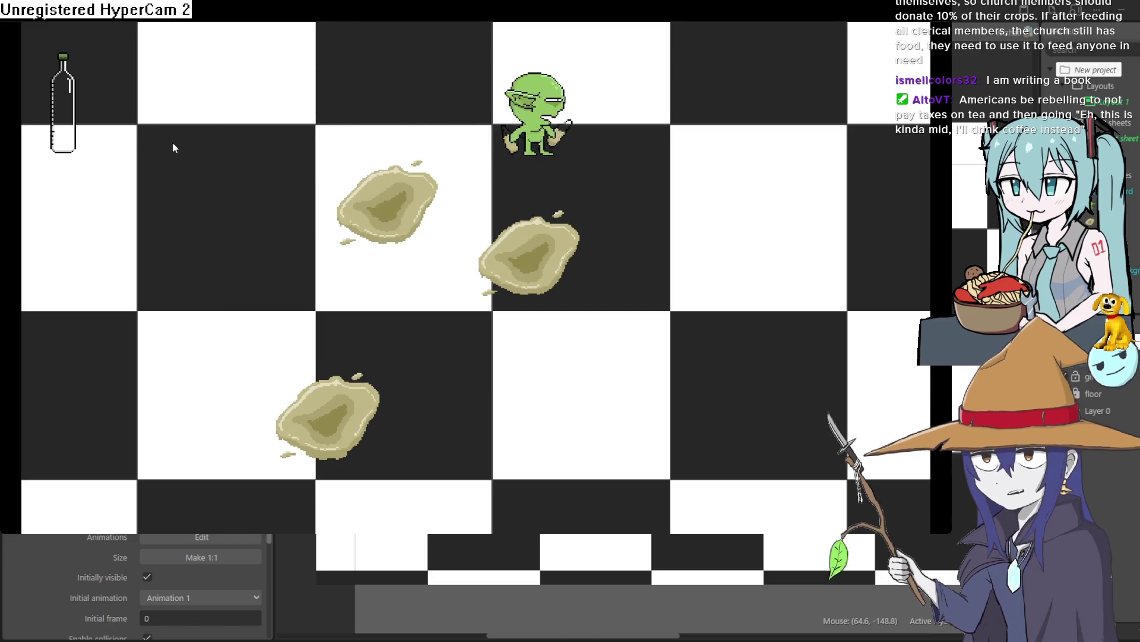
pyautogui.click(1127, 47)
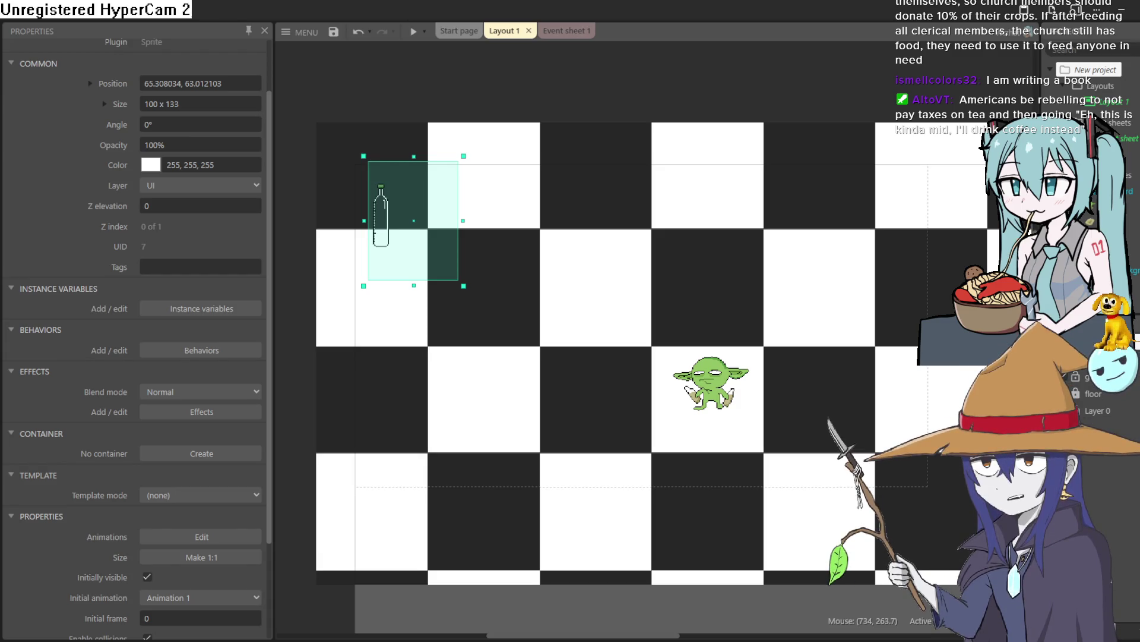
# Switch from Construct 3 to the blank 100x100 sprite in Aseprite.
pyautogui.hotkey('alt', 'Tab')
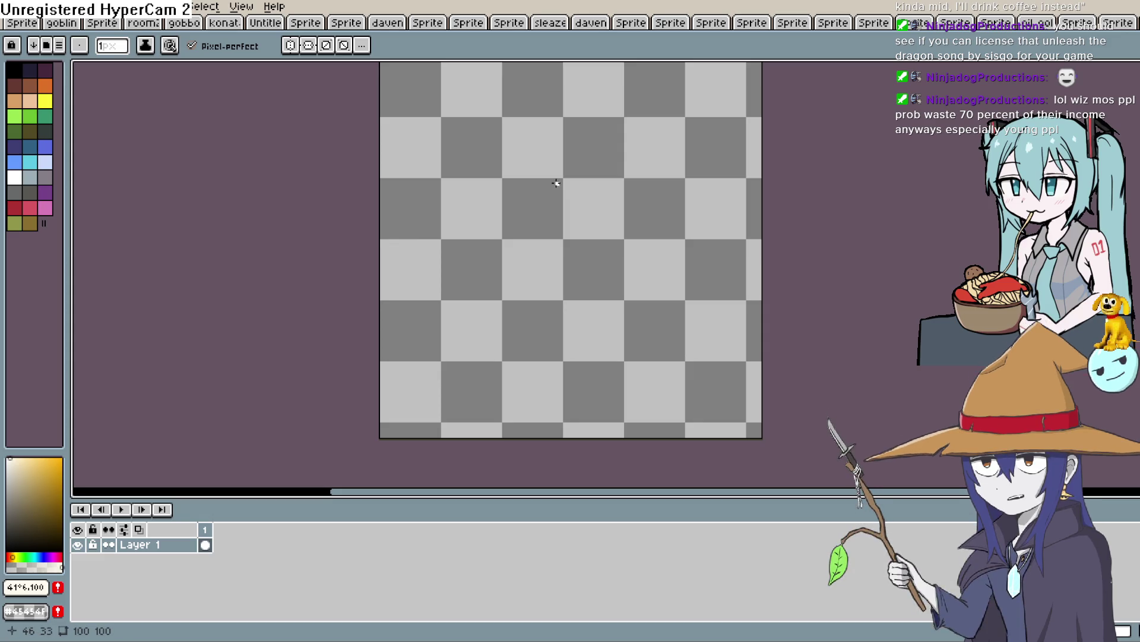
# Pick black, palette index 0, as the drawing colour.
pyautogui.moveTo(557, 182)
pyautogui.mouseDown()
pyautogui.moveTo(535, 254)
pyautogui.moveTo(515, 189)
pyautogui.mouseUp()
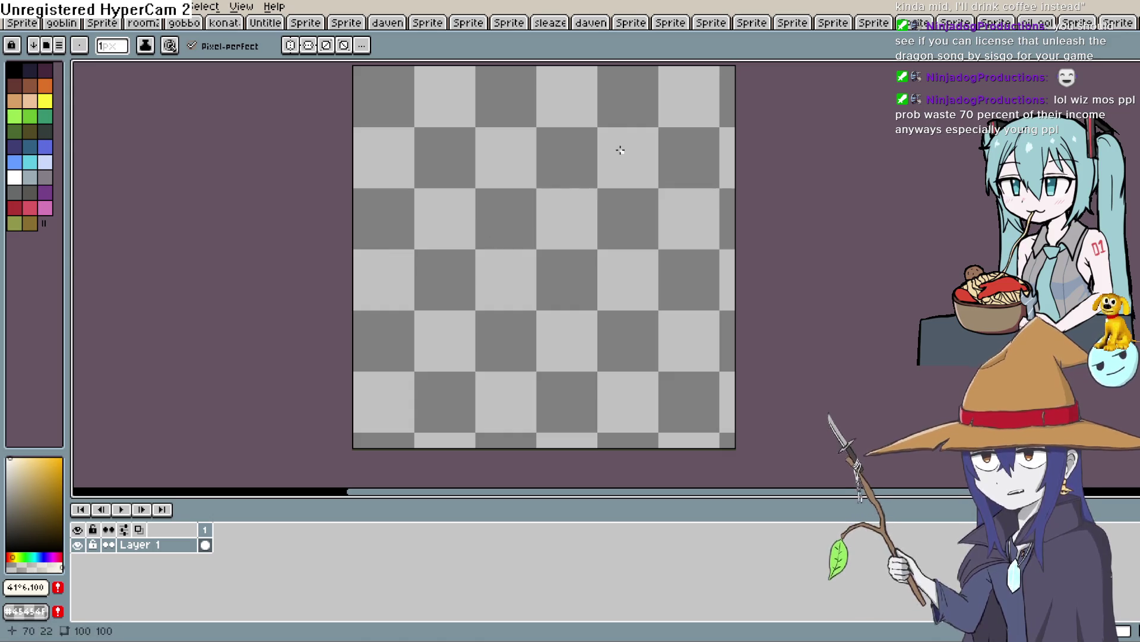
pyautogui.keyDown('alt'); pyautogui.click(395, 109); pyautogui.keyUp('alt')
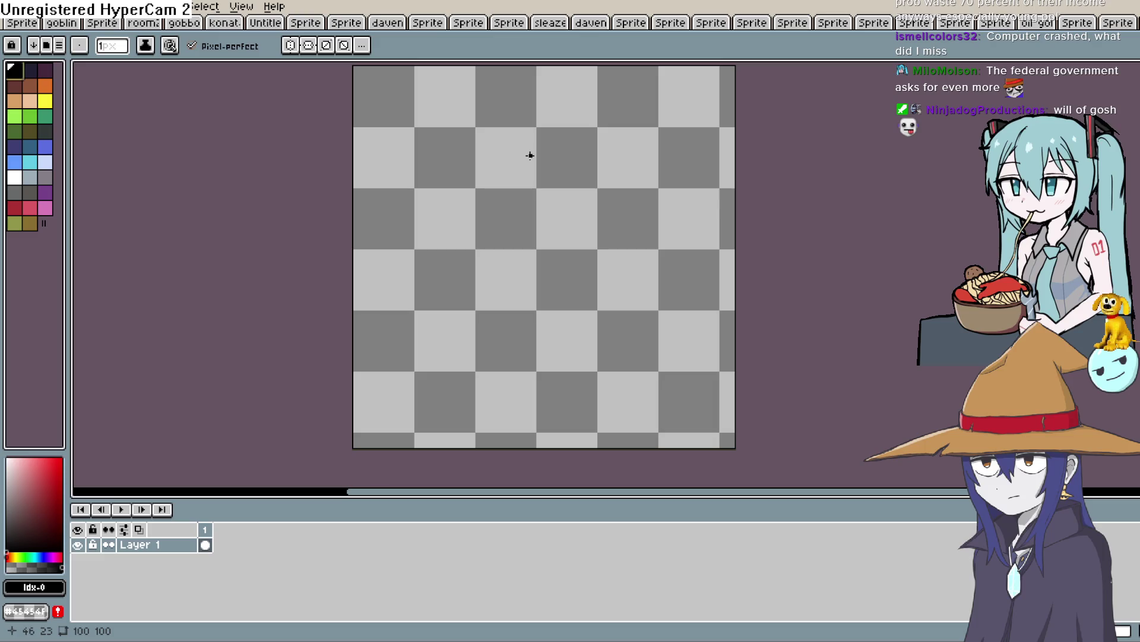
# Sketch the character's round head outline and face line, redoing the first attempt.
pyautogui.moveTo(489, 262)
pyautogui.mouseDown()
pyautogui.moveTo(450, 196)
pyautogui.moveTo(562, 267)
pyautogui.mouseUp()
pyautogui.moveTo(599, 186); pyautogui.dragTo(603, 193)
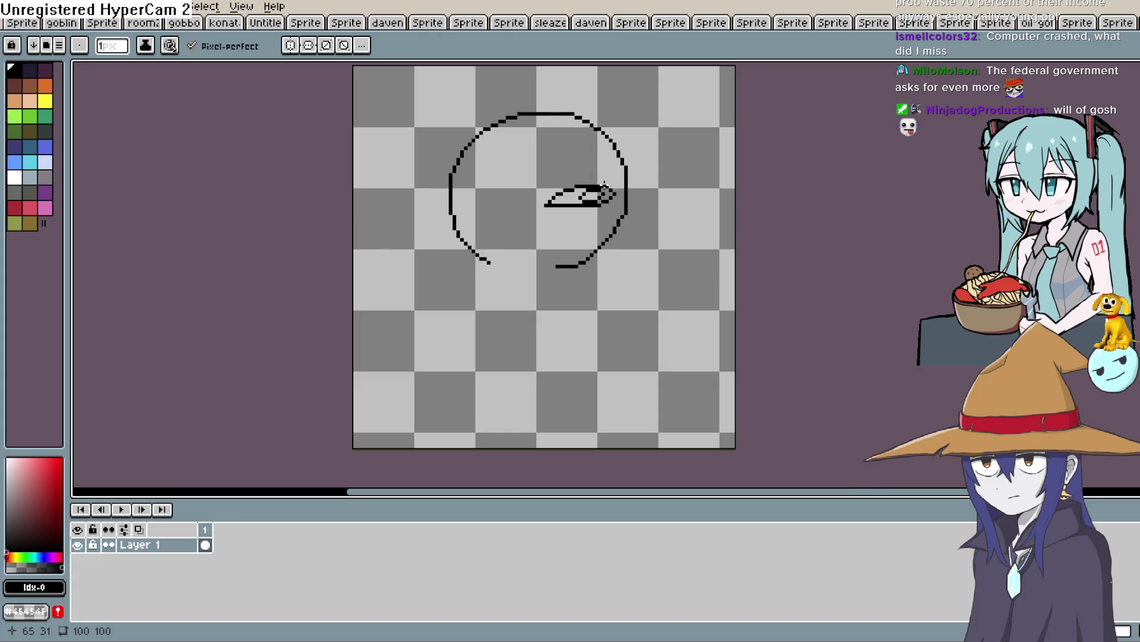
pyautogui.hotkey('ctrl', 'z')
pyautogui.hotkey('ctrl', 'z')
pyautogui.hotkey('ctrl', 'z')
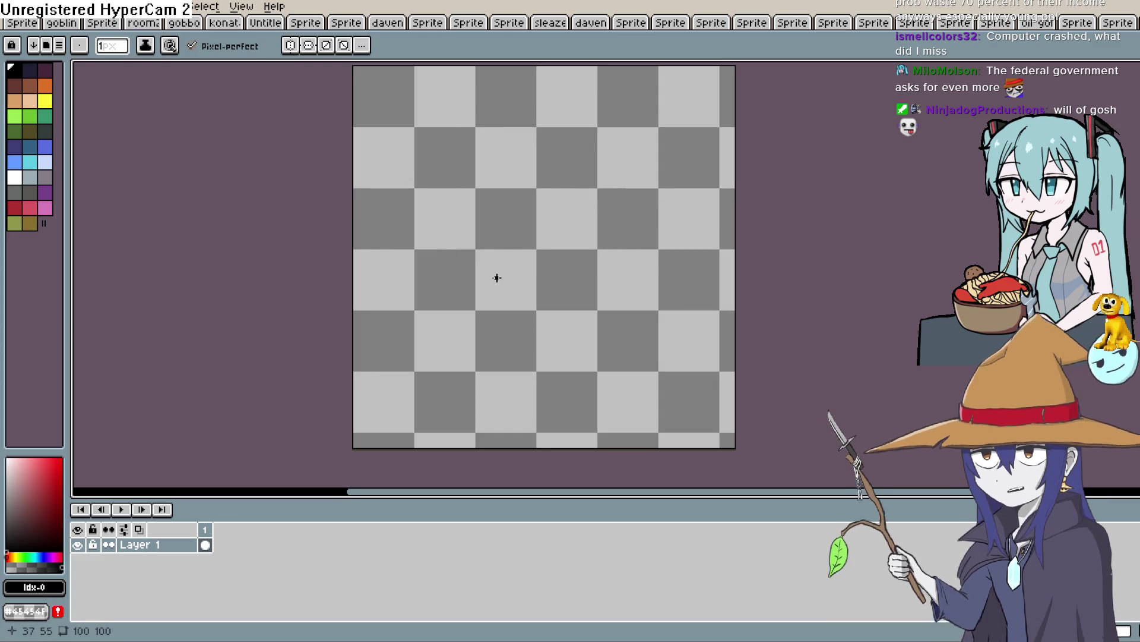
pyautogui.moveTo(504, 266)
pyautogui.mouseDown()
pyautogui.moveTo(491, 260)
pyautogui.moveTo(591, 178)
pyautogui.moveTo(558, 263)
pyautogui.mouseUp()
pyautogui.moveTo(504, 236)
pyautogui.mouseDown()
pyautogui.moveTo(547, 237)
pyautogui.moveTo(527, 319)
pyautogui.moveTo(469, 251)
pyautogui.mouseUp()
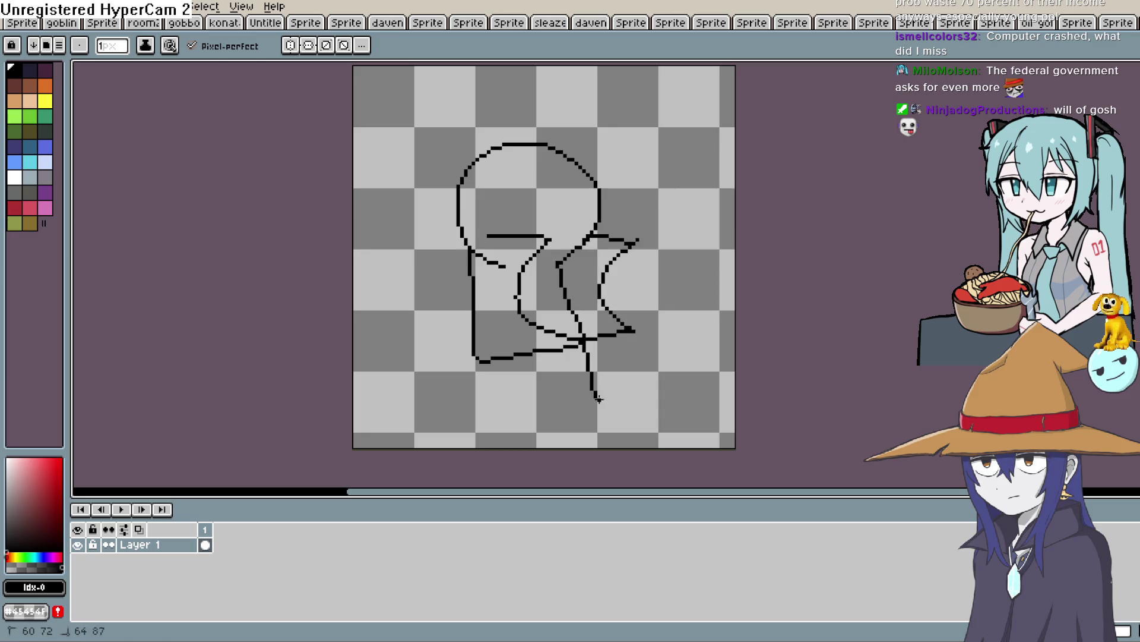
pyautogui.hotkey('ctrl', 'z')
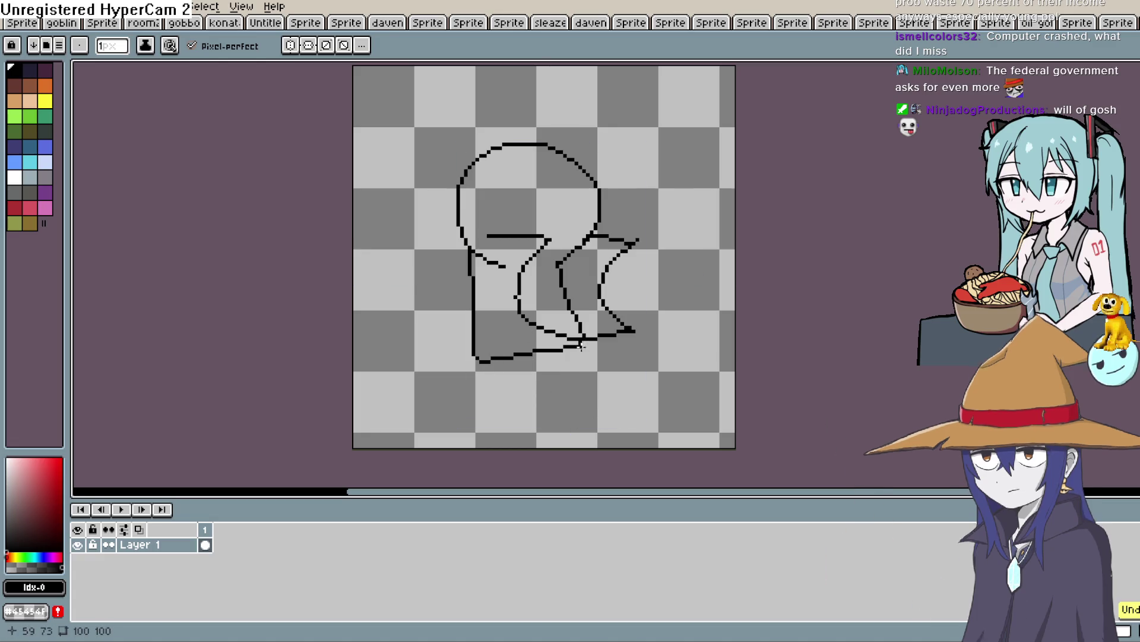
# Draw the body line, legs and feet, extend the face line, and add a left arm.
pyautogui.moveTo(584, 343)
pyautogui.mouseDown()
pyautogui.moveTo(588, 406)
pyautogui.moveTo(610, 434)
pyautogui.mouseUp()
pyautogui.moveTo(486, 361)
pyautogui.mouseDown()
pyautogui.moveTo(481, 395)
pyautogui.moveTo(508, 439)
pyautogui.moveTo(544, 425)
pyautogui.moveTo(512, 384)
pyautogui.moveTo(529, 354)
pyautogui.mouseUp()
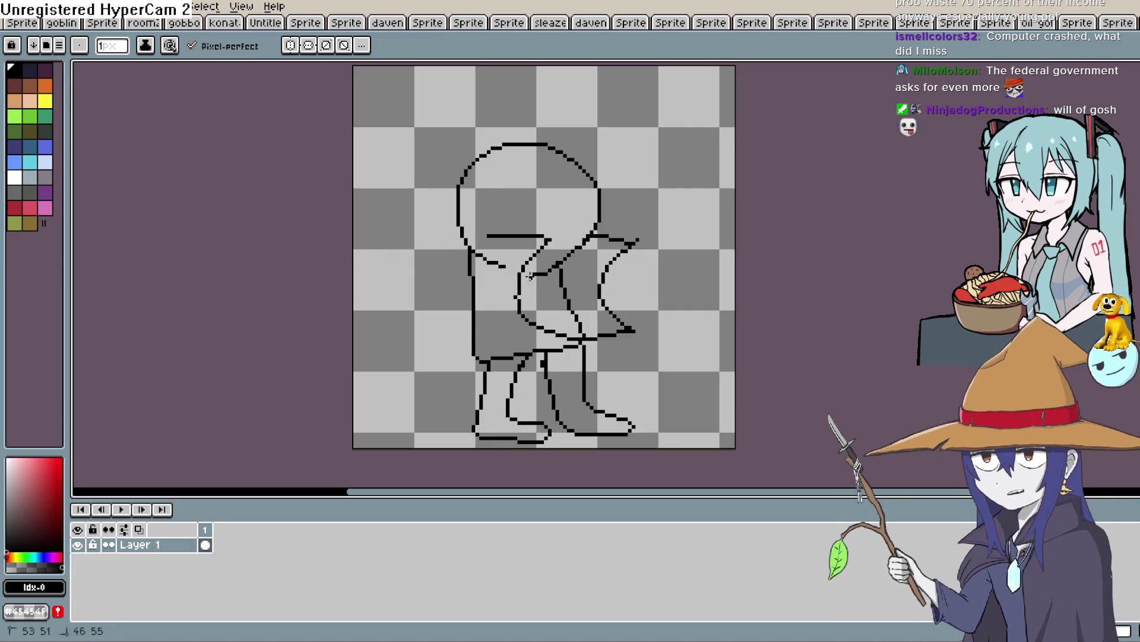
pyautogui.moveTo(559, 270); pyautogui.dragTo(554, 278)
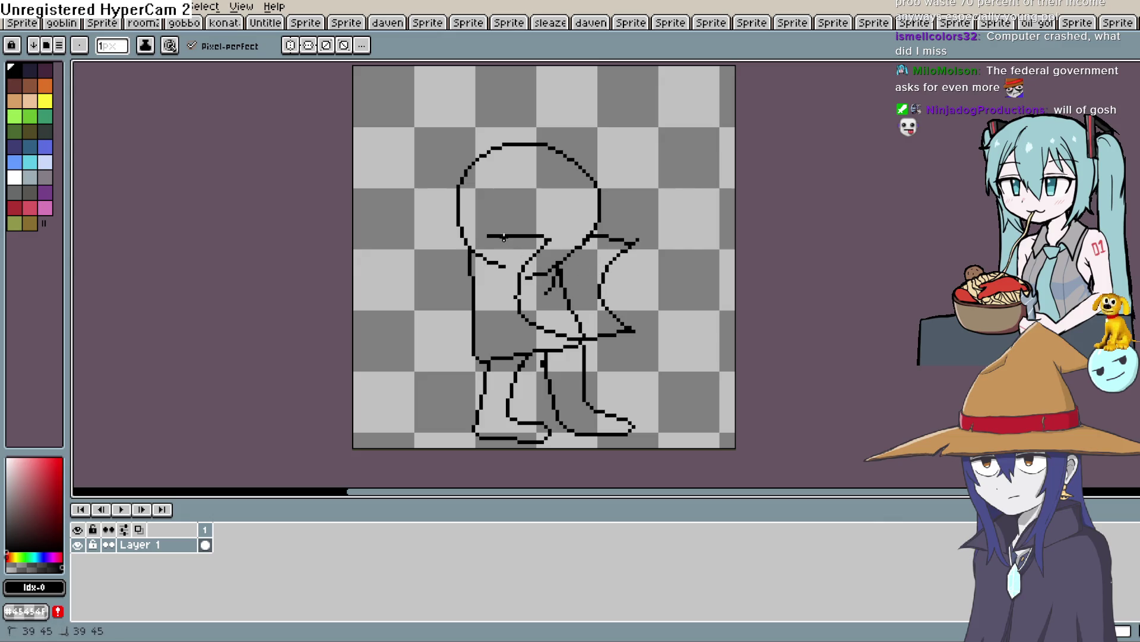
pyautogui.moveTo(504, 238); pyautogui.dragTo(488, 237)
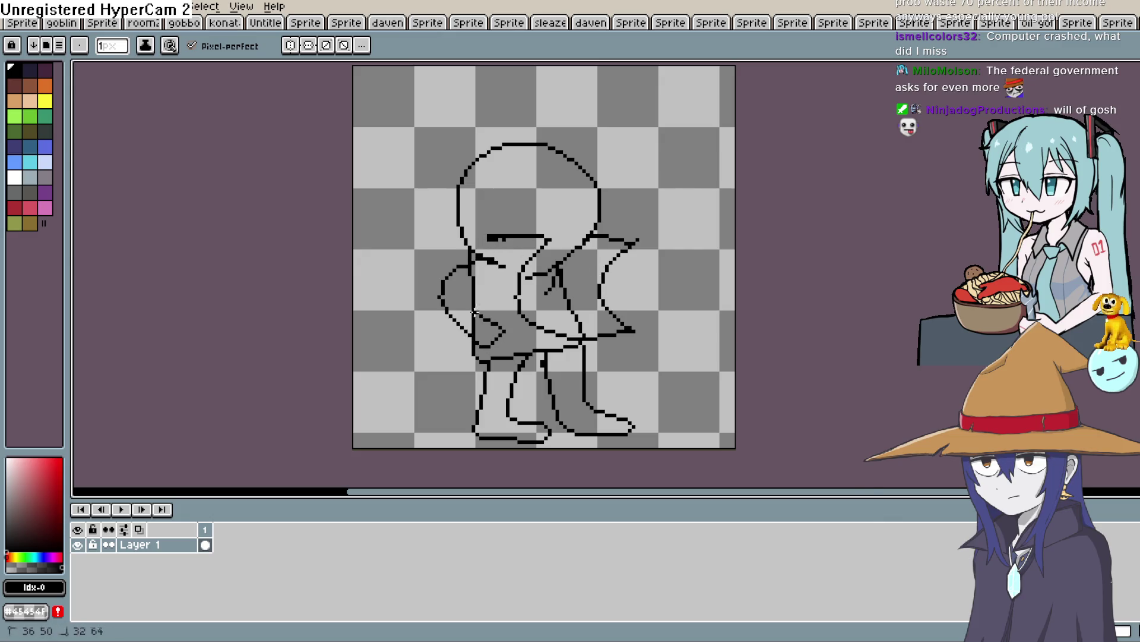
pyautogui.hotkey('ctrl', 'z')
pyautogui.moveTo(495, 238); pyautogui.dragTo(454, 241)
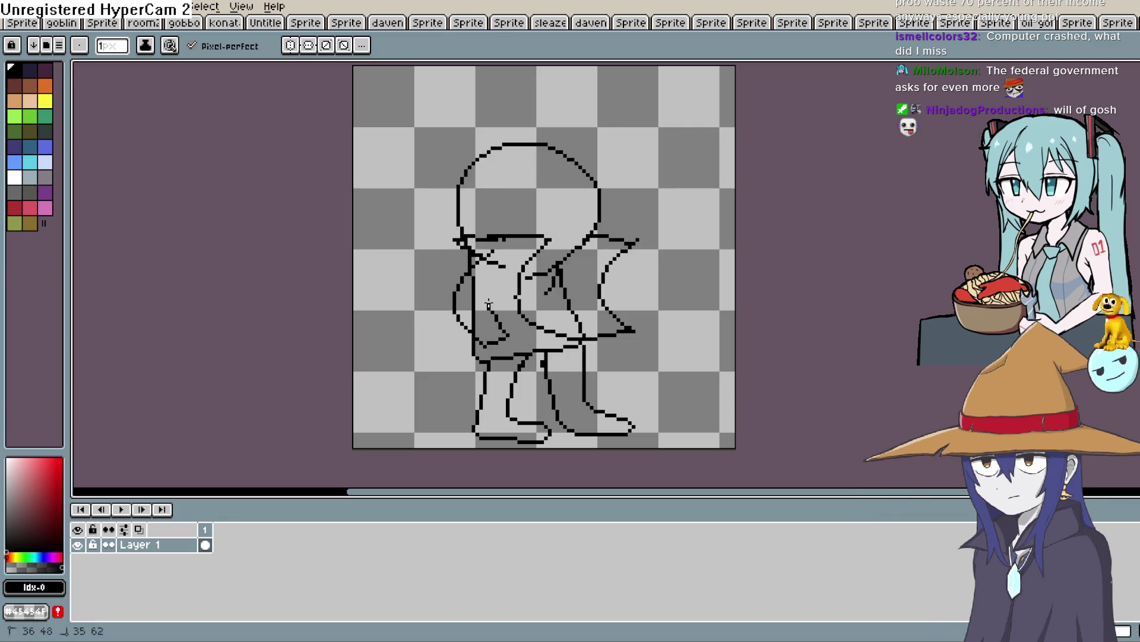
pyautogui.moveTo(489, 304); pyautogui.dragTo(507, 266)
# Erase stray marks near the face line, add lower-body strokes, and erase the stray waist line.
pyautogui.press('e')
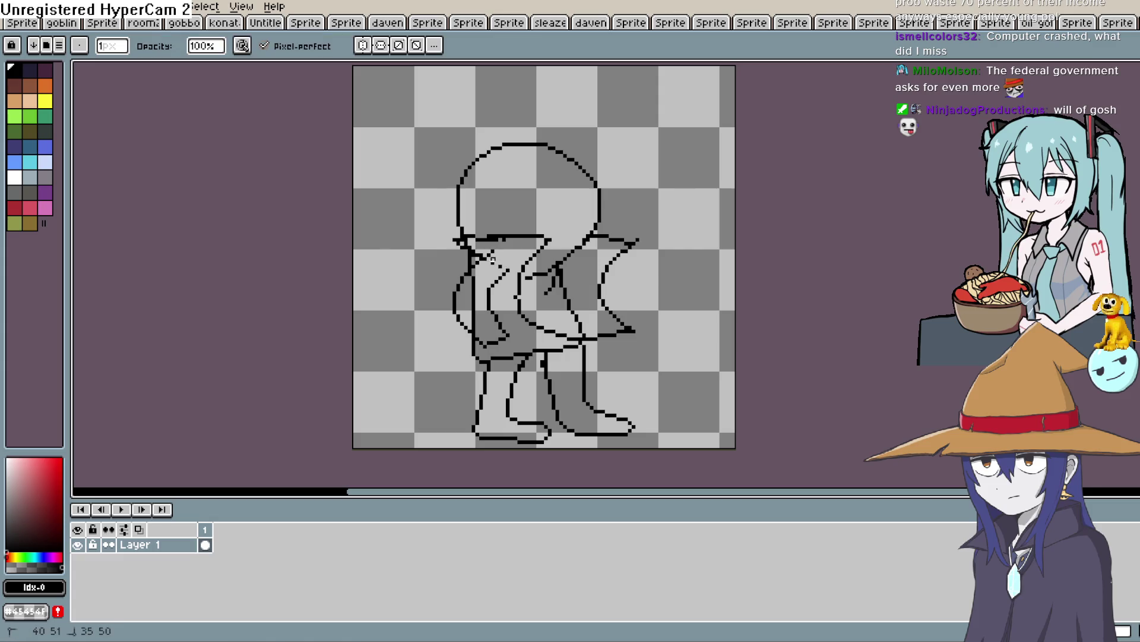
pyautogui.moveTo(472, 240)
pyautogui.mouseDown()
pyautogui.moveTo(488, 249)
pyautogui.moveTo(508, 239)
pyautogui.mouseUp()
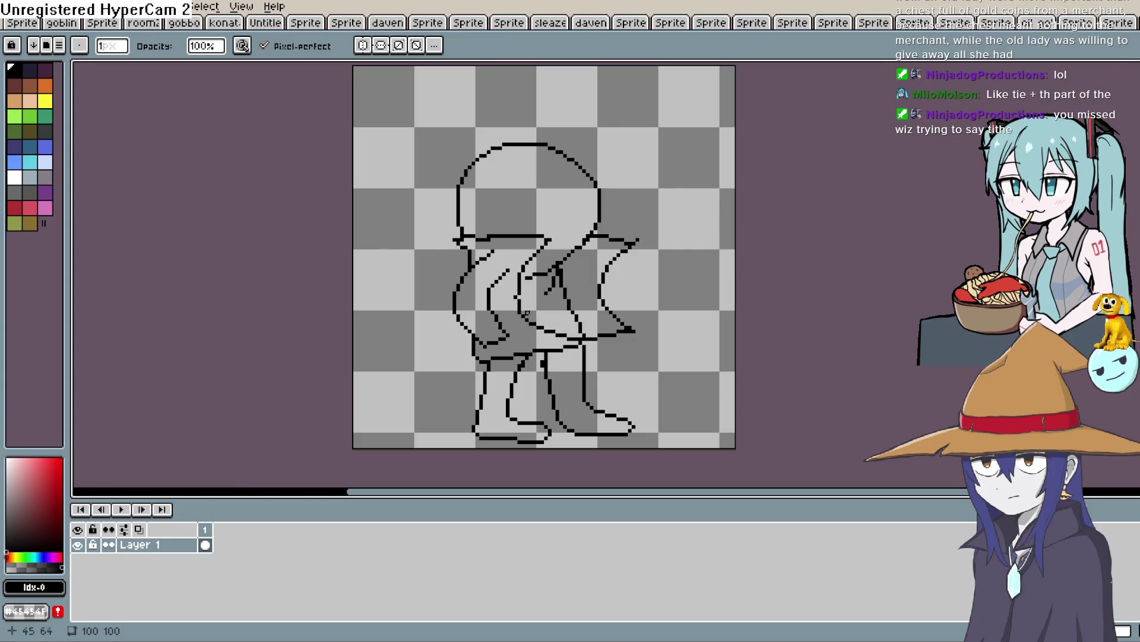
pyautogui.press('b')
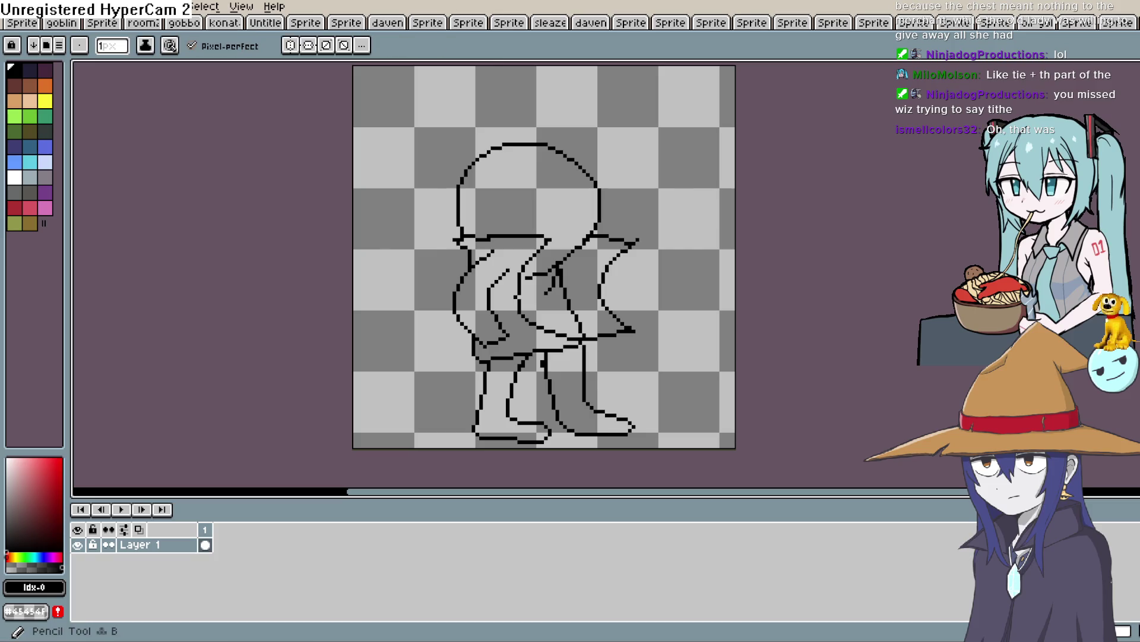
pyautogui.moveTo(518, 300); pyautogui.dragTo(542, 325)
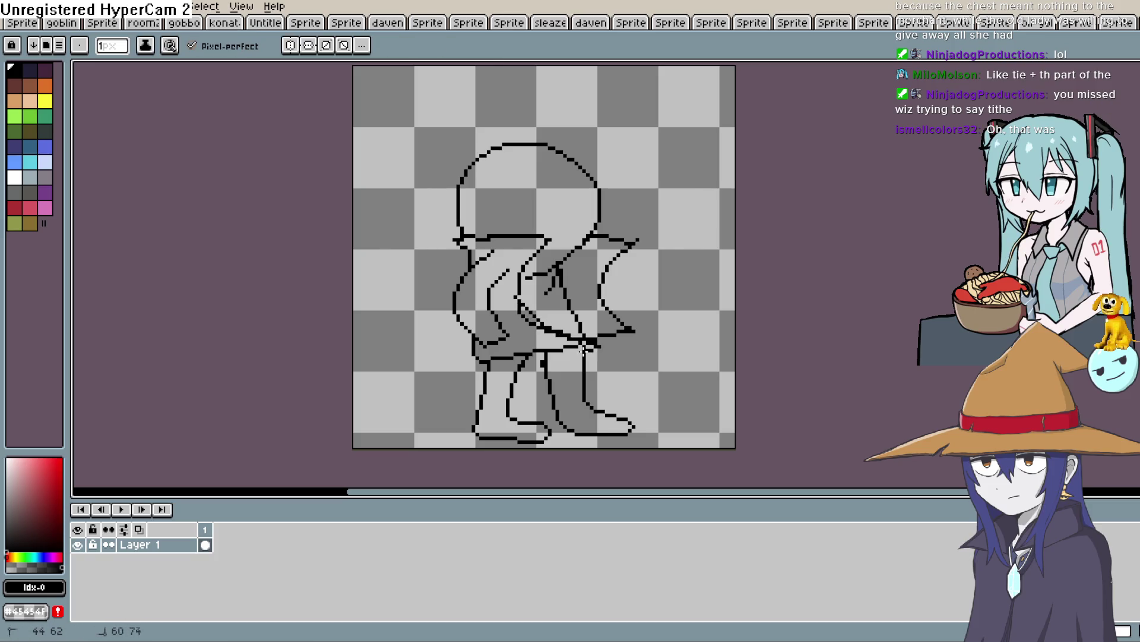
pyautogui.moveTo(493, 369)
pyautogui.mouseDown()
pyautogui.moveTo(466, 368)
pyautogui.moveTo(535, 353)
pyautogui.mouseUp()
pyautogui.press('e')
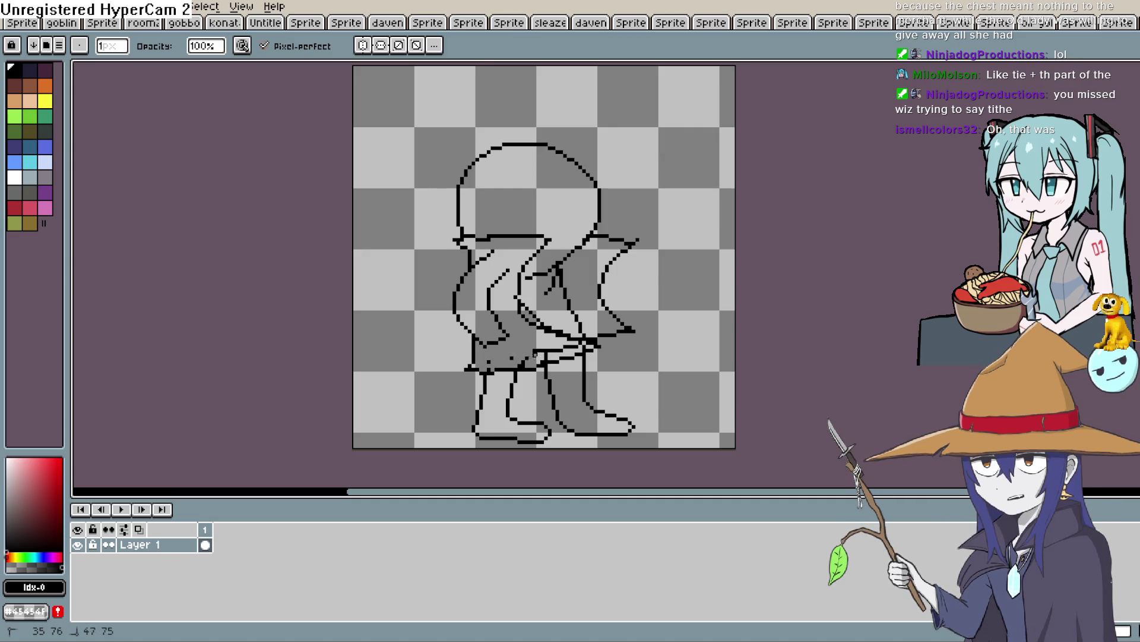
pyautogui.moveTo(546, 351); pyautogui.dragTo(556, 350)
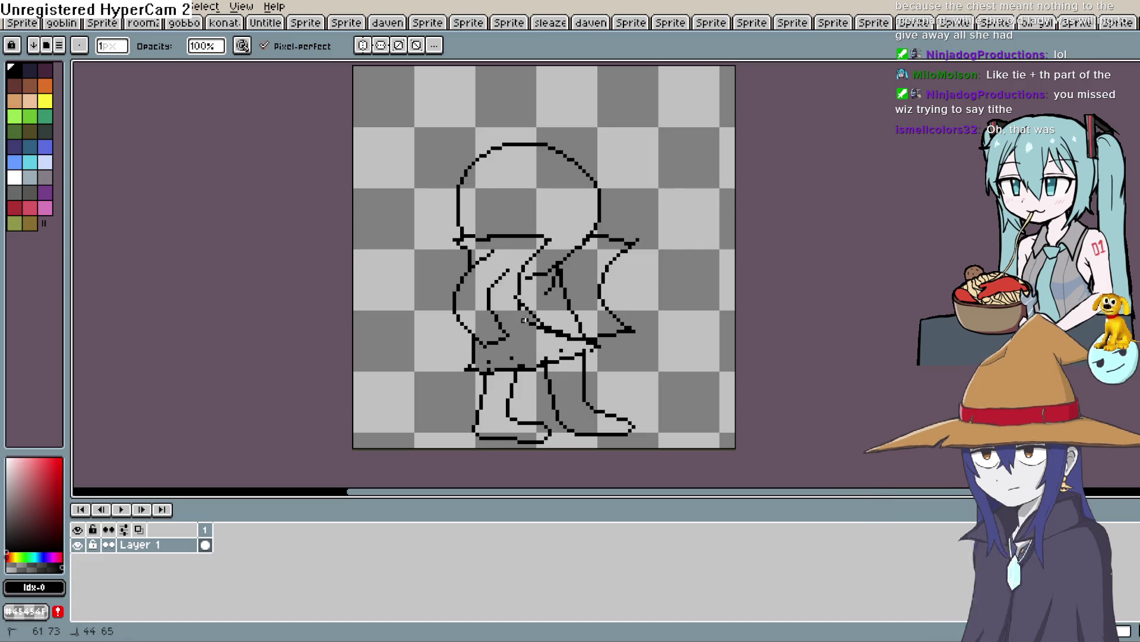
# Erase extra pixels along the lower diagonal outline and the isolated pixel below it.
pyautogui.scroll(-2, 533, 309)
pyautogui.scroll(4, 534, 309)
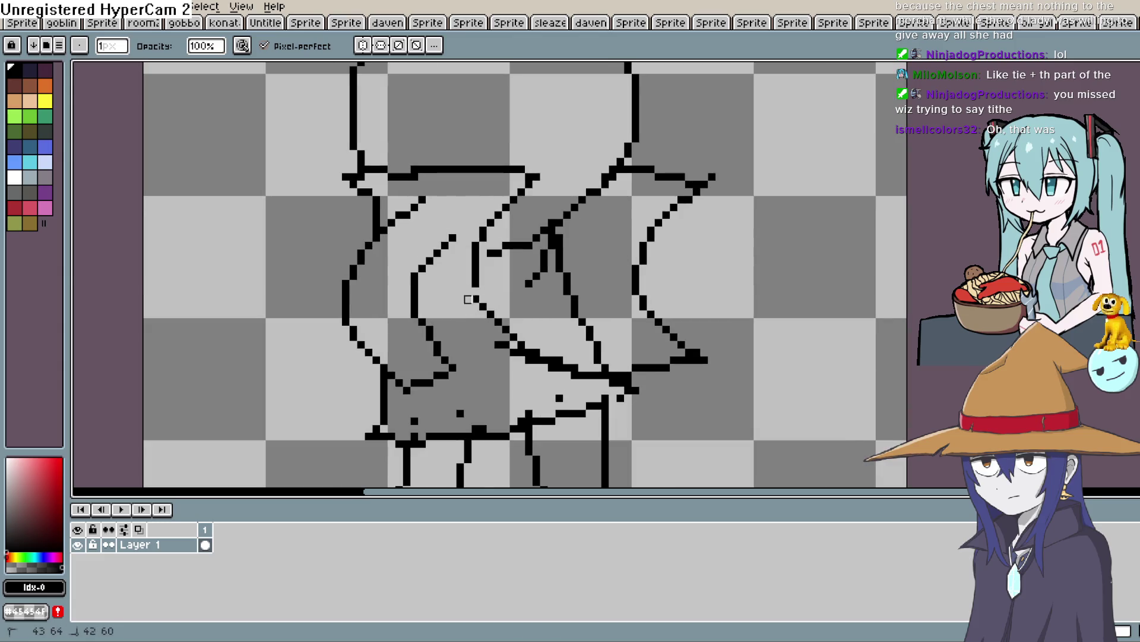
pyautogui.moveTo(497, 334)
pyautogui.mouseDown()
pyautogui.moveTo(503, 348)
pyautogui.moveTo(568, 369)
pyautogui.mouseUp()
pyautogui.click(559, 397)
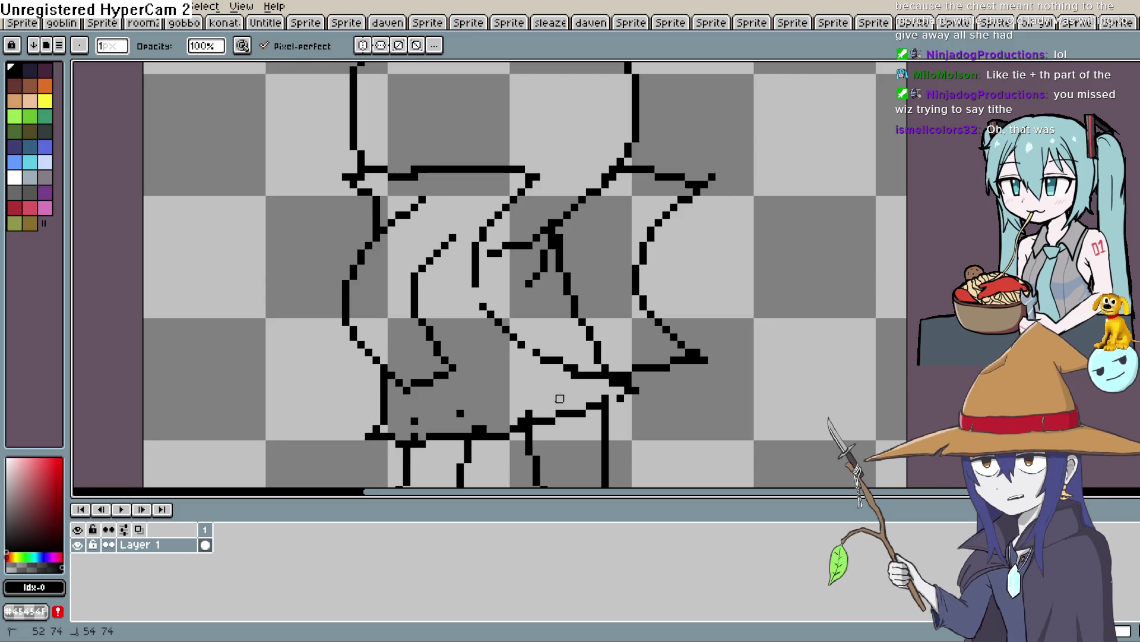
# Erase the stray pixels at the waist, above it, and at the waist line's left end.
pyautogui.moveTo(530, 391); pyautogui.dragTo(596, 298)
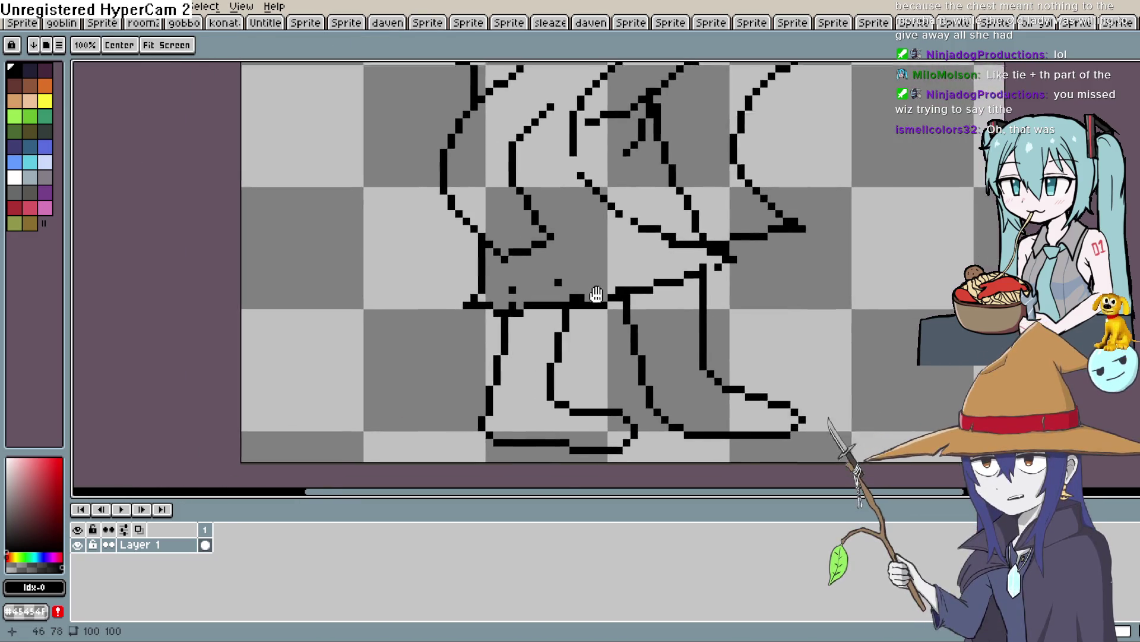
pyautogui.scroll(1, 596, 298)
pyautogui.press('e')
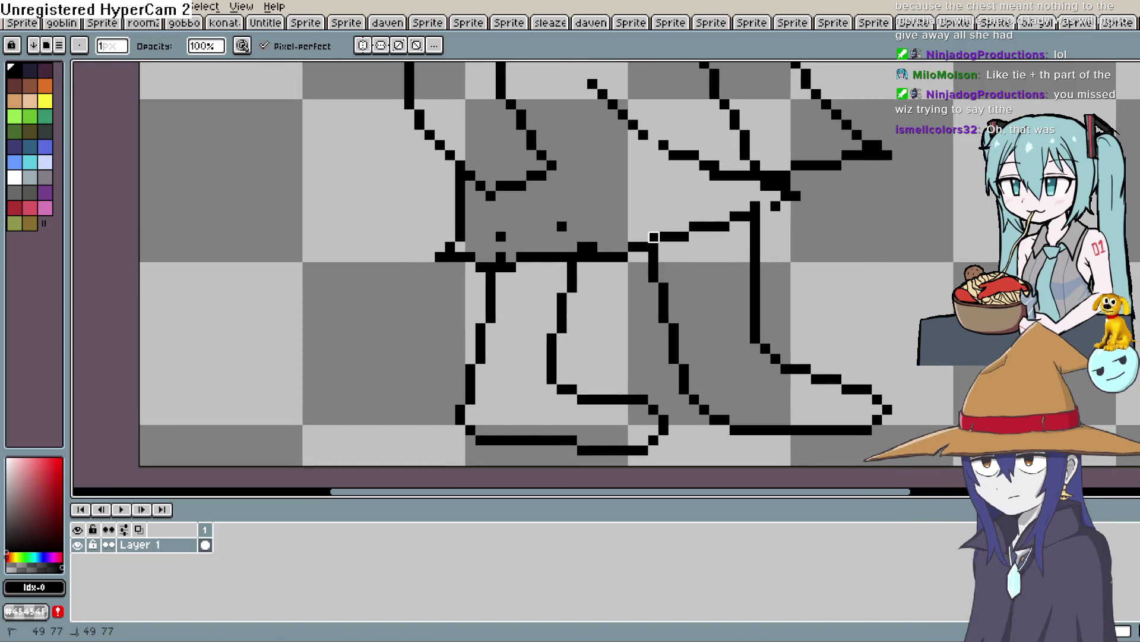
pyautogui.click(592, 242)
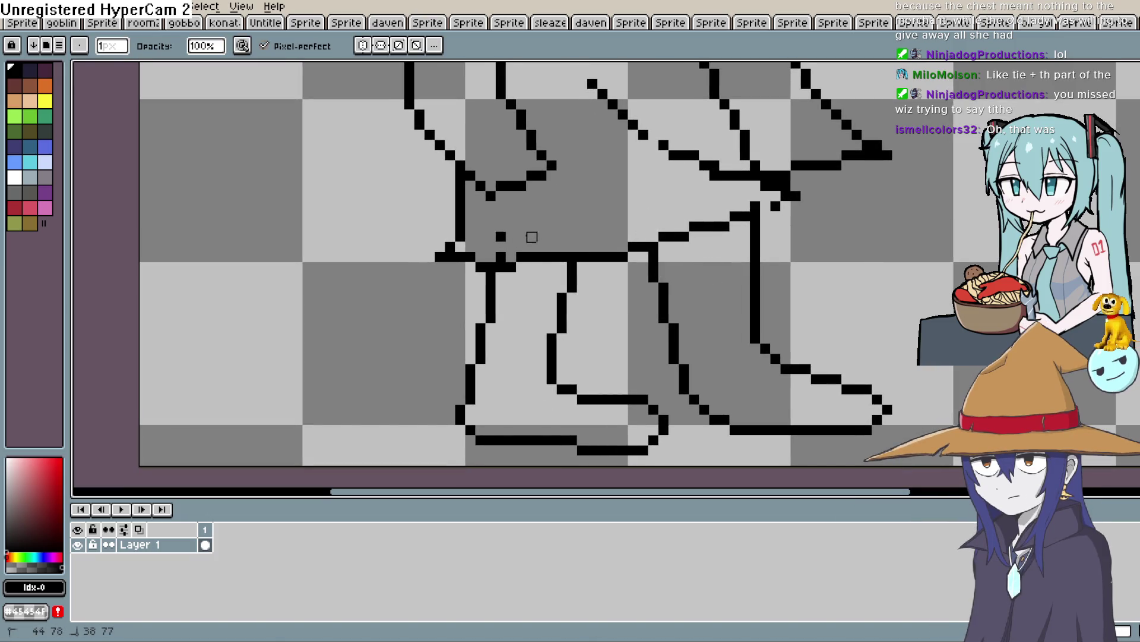
pyautogui.click(501, 236)
pyautogui.click(441, 256)
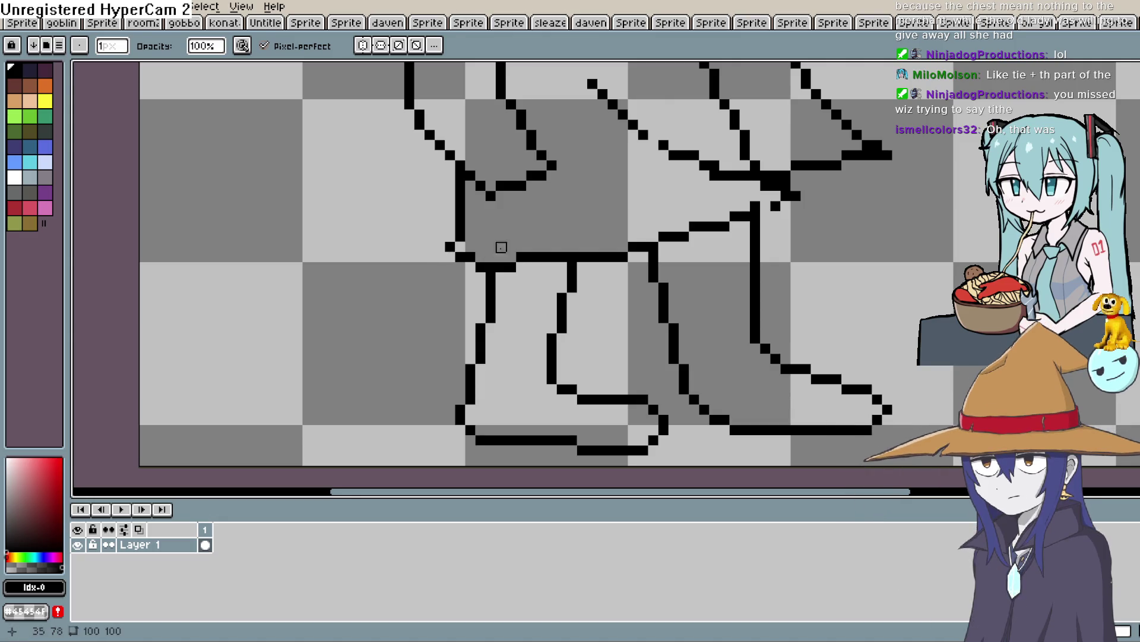
pyautogui.hscroll(3, 570, 198)
pyautogui.scroll(4, 613, 214)
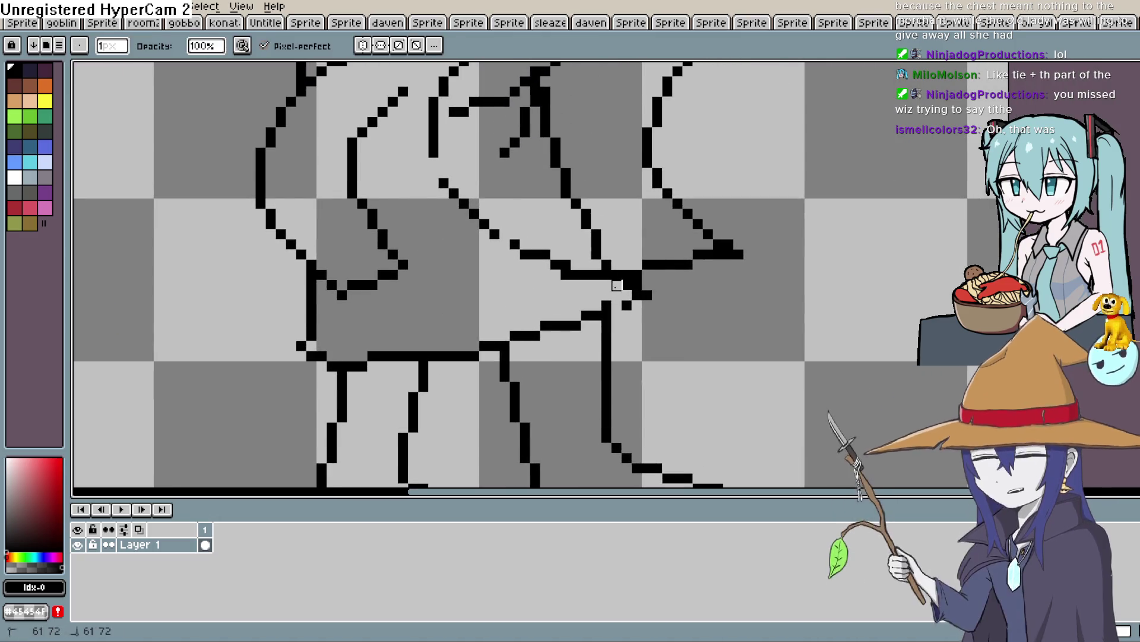
pyautogui.scroll(-2, 347, 212)
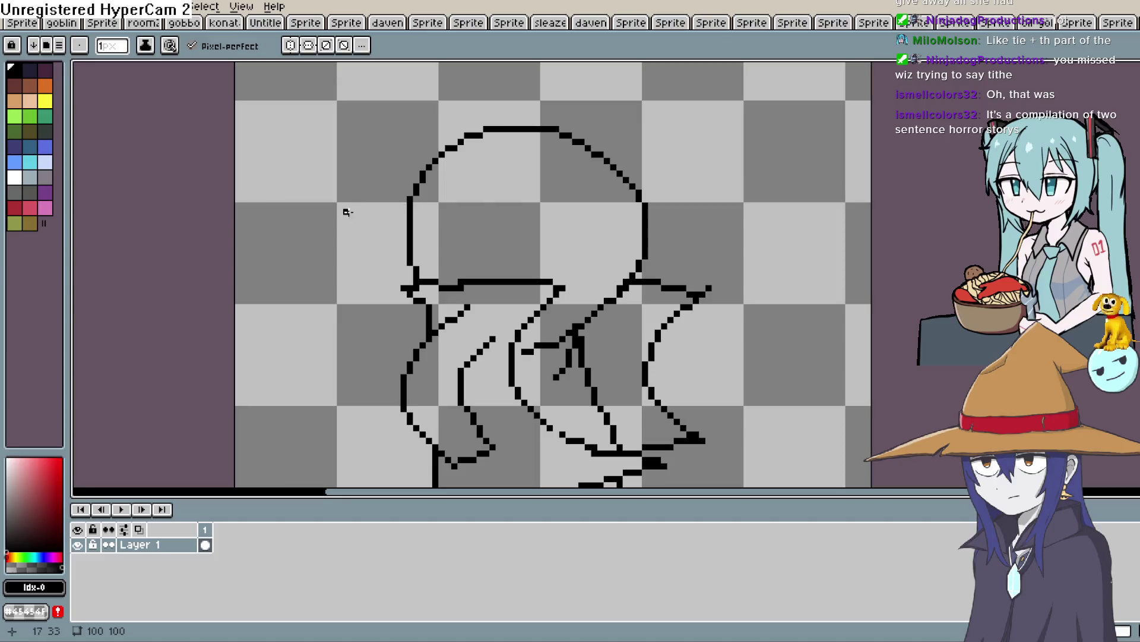
# Draw a hat brim with a curled left end and a two-peaked crown, undoing extra strokes.
pyautogui.moveTo(375, 205)
pyautogui.mouseDown()
pyautogui.moveTo(611, 229)
pyautogui.moveTo(707, 205)
pyautogui.moveTo(642, 172)
pyautogui.moveTo(447, 165)
pyautogui.mouseUp()
pyautogui.moveTo(397, 205); pyautogui.dragTo(410, 174)
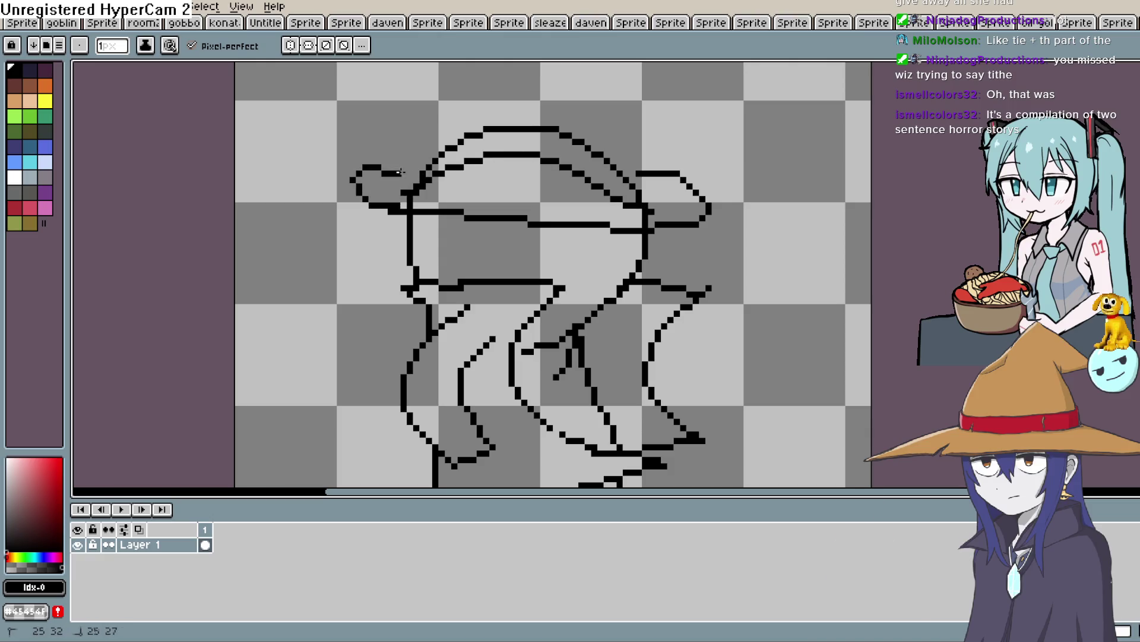
pyautogui.moveTo(530, 111); pyautogui.dragTo(474, 177)
pyautogui.moveTo(588, 243)
pyautogui.mouseDown()
pyautogui.moveTo(582, 168)
pyautogui.moveTo(461, 172)
pyautogui.moveTo(355, 237)
pyautogui.mouseUp()
pyautogui.press('space')
pyautogui.moveTo(606, 214); pyautogui.dragTo(598, 166)
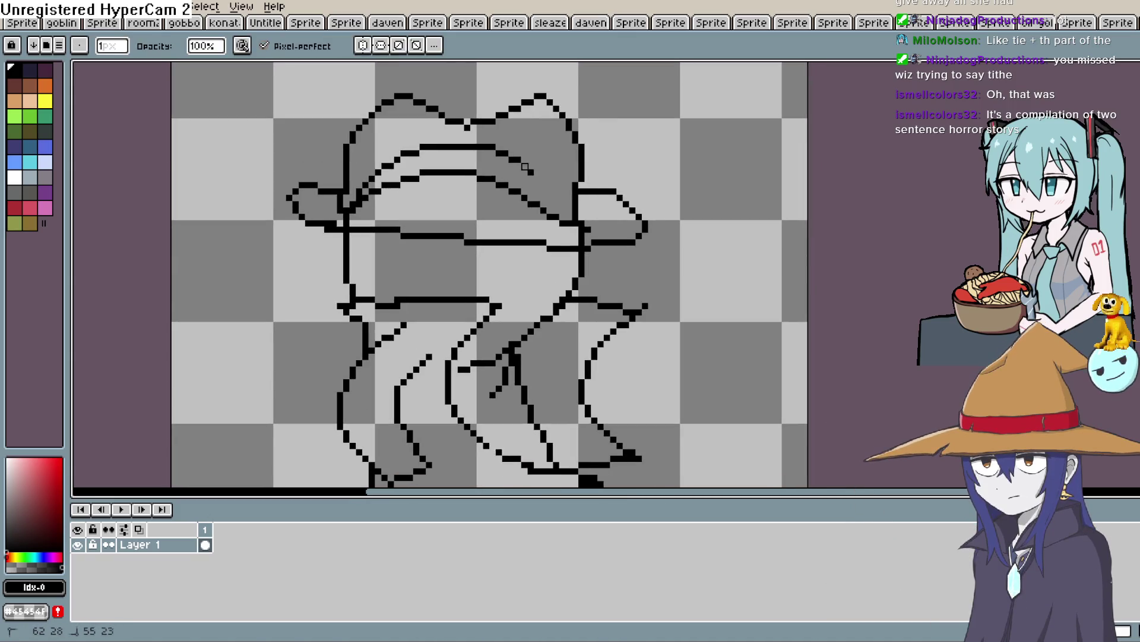
pyautogui.hotkey('ctrl', 'z')
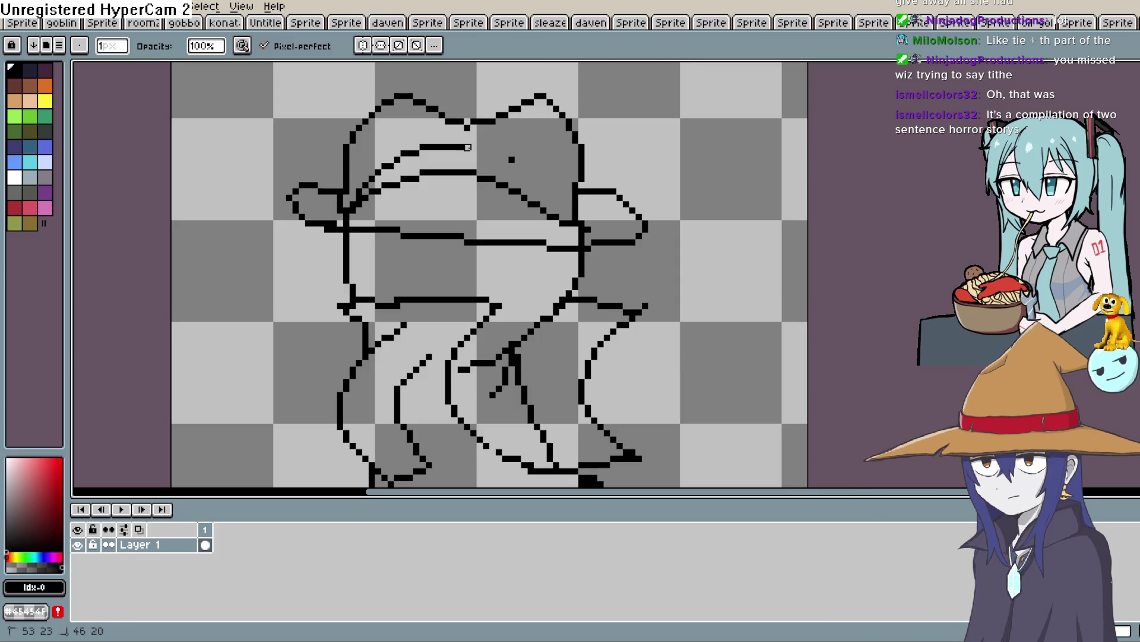
pyautogui.hotkey('ctrl', 'z')
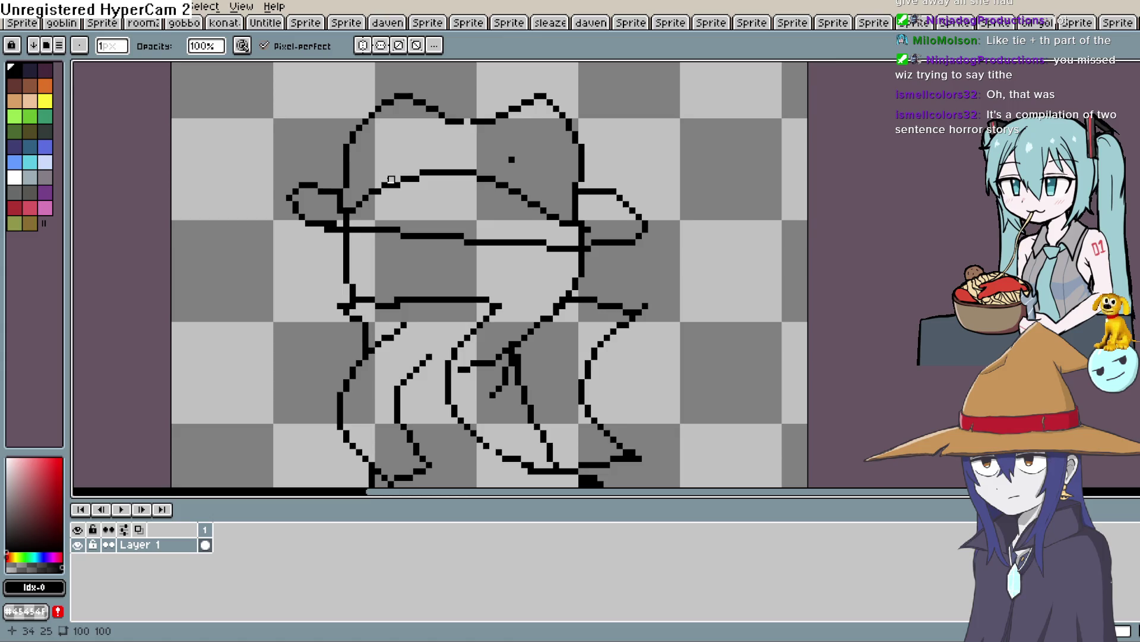
pyautogui.click(347, 205)
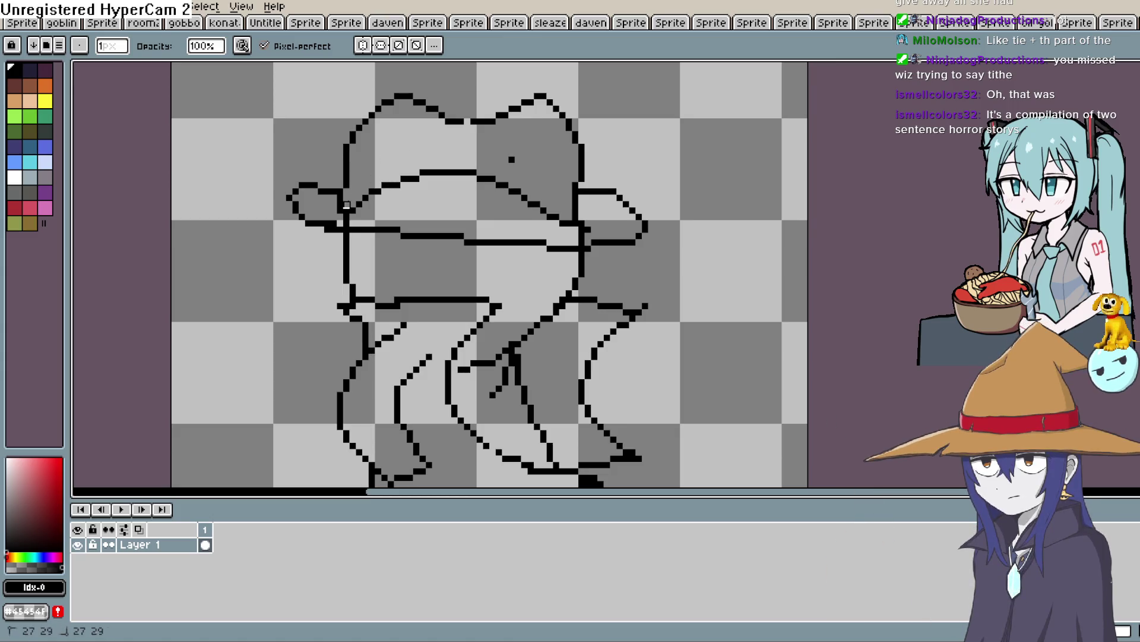
# Recentre the drawing and erase the stray dot inside the hat's crown.
pyautogui.press('space')
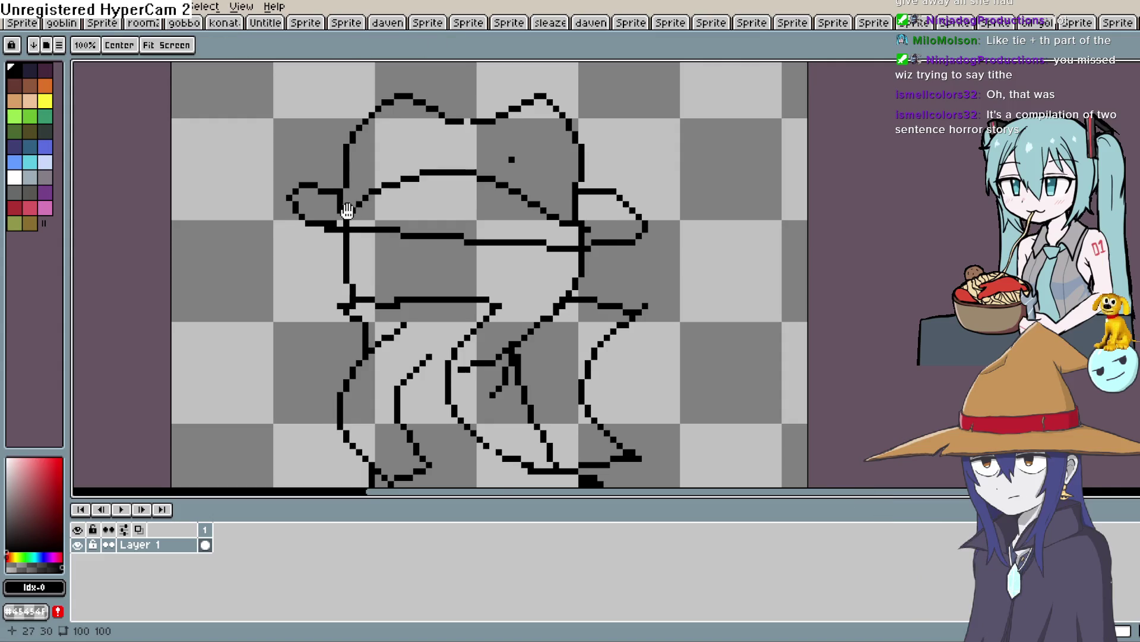
pyautogui.moveTo(347, 210); pyautogui.dragTo(368, 214)
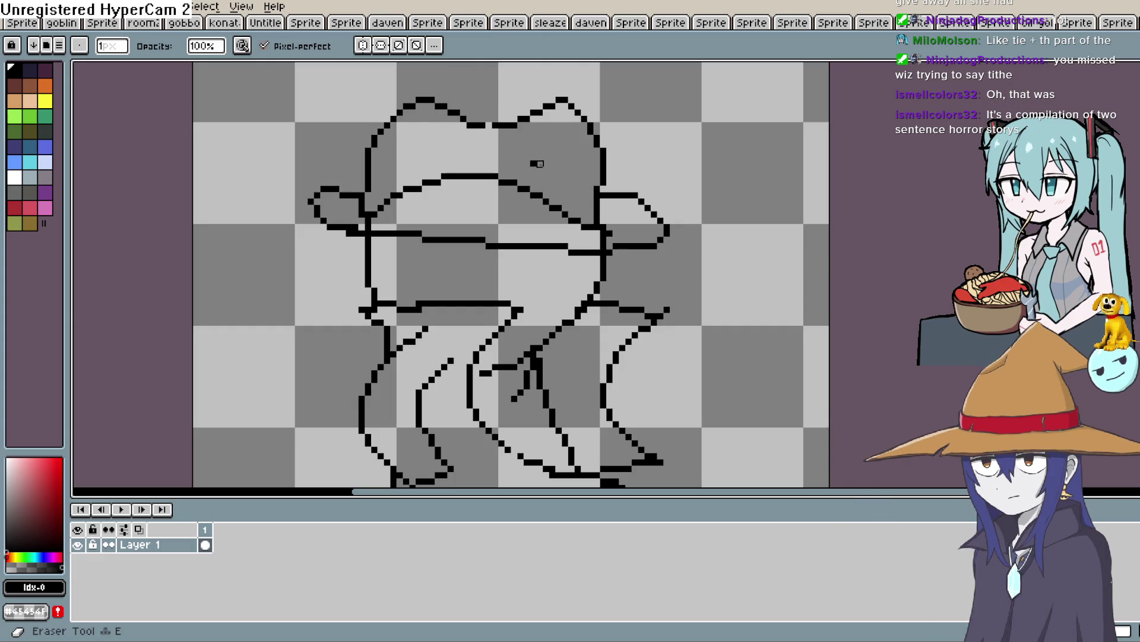
pyautogui.rightClick(534, 162)
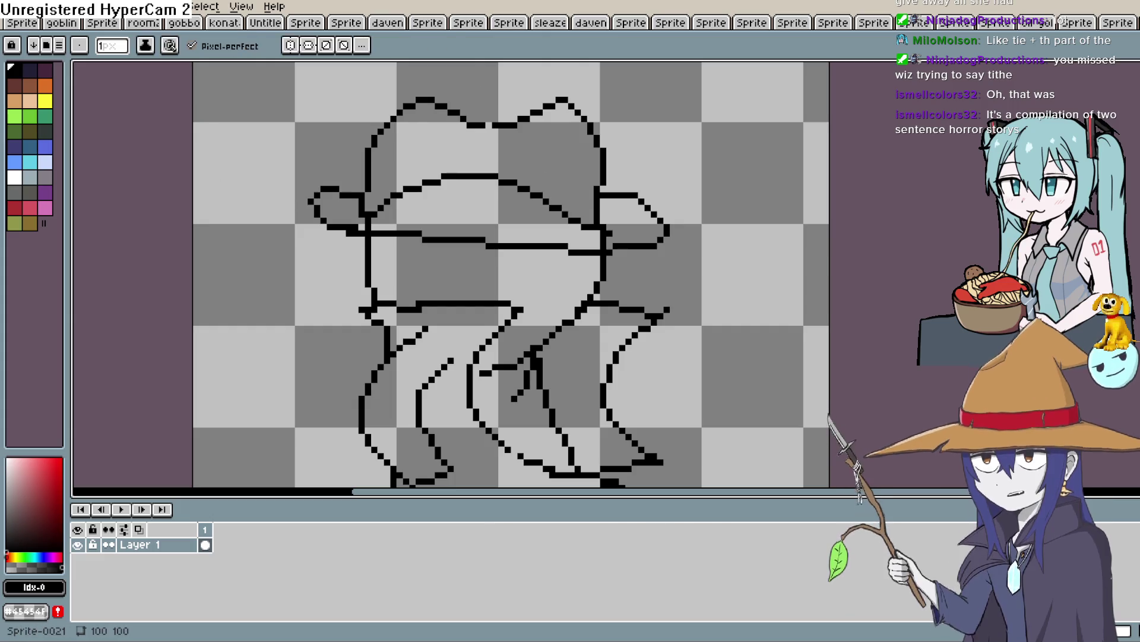
pyautogui.press('e')
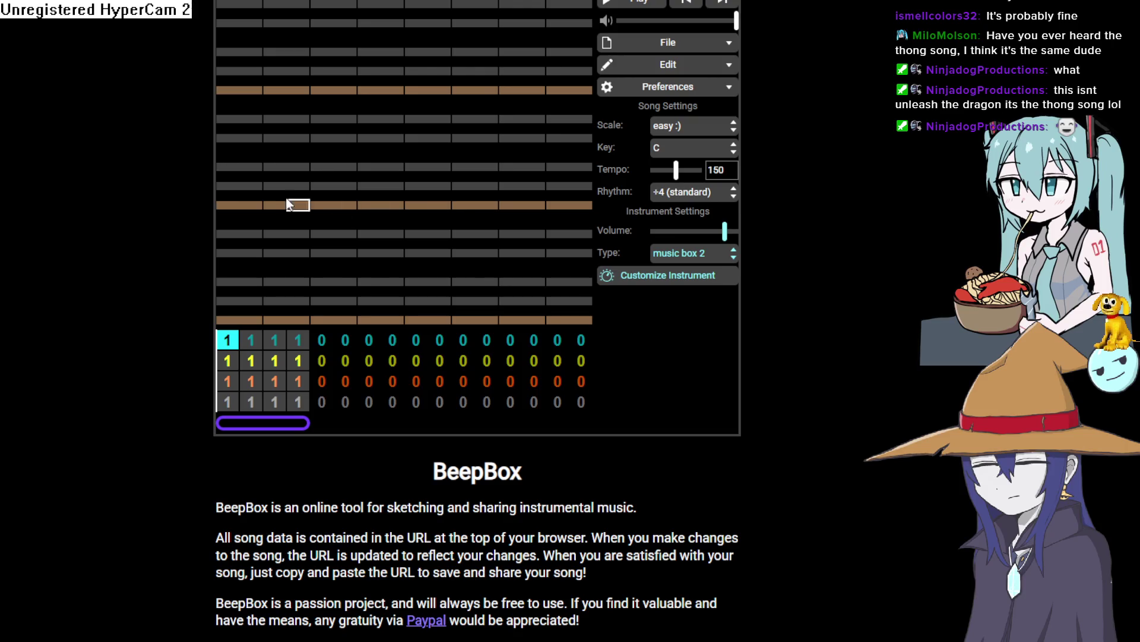
# Try a few test notes in the pattern grid, clear them, and switch the instrument to supersaw.
pyautogui.click(231, 205)
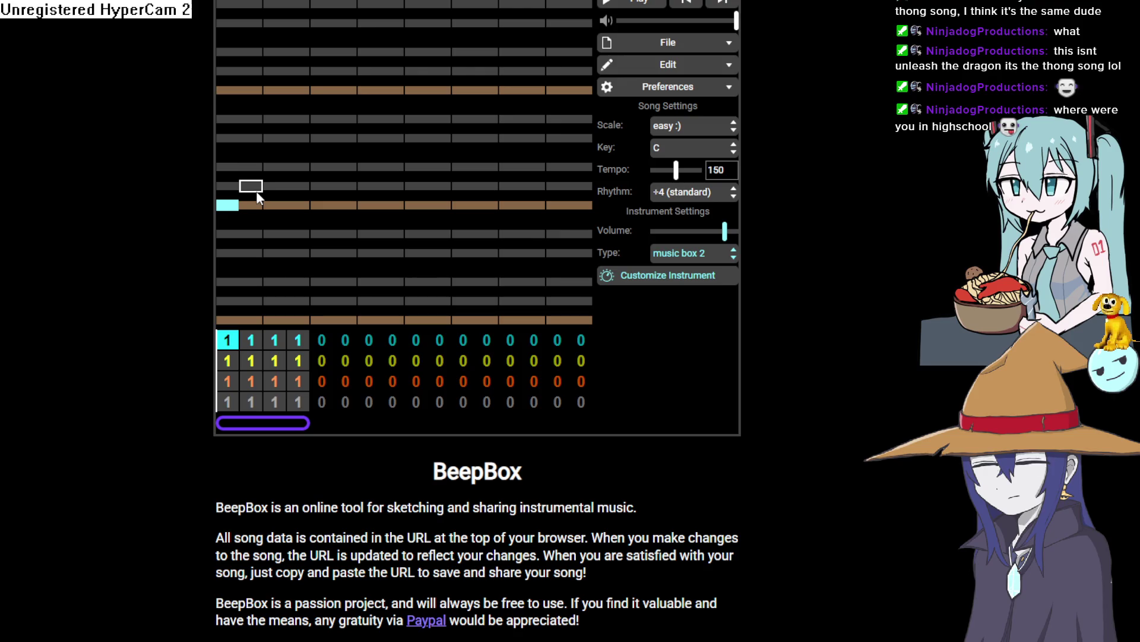
pyautogui.click(276, 186)
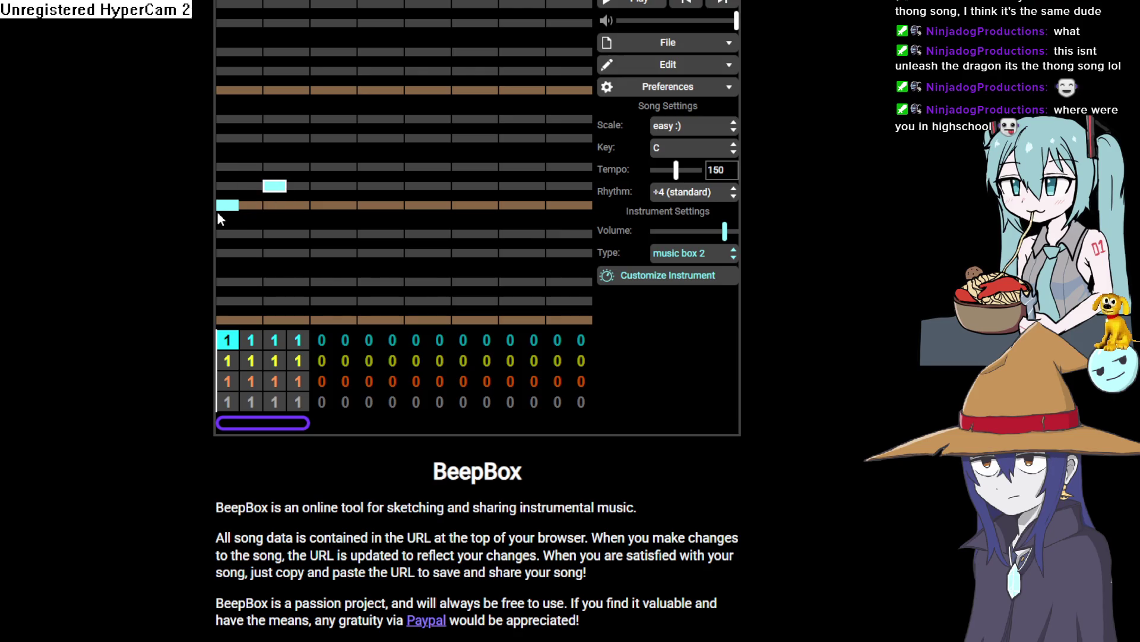
pyautogui.click(227, 205)
pyautogui.click(275, 186)
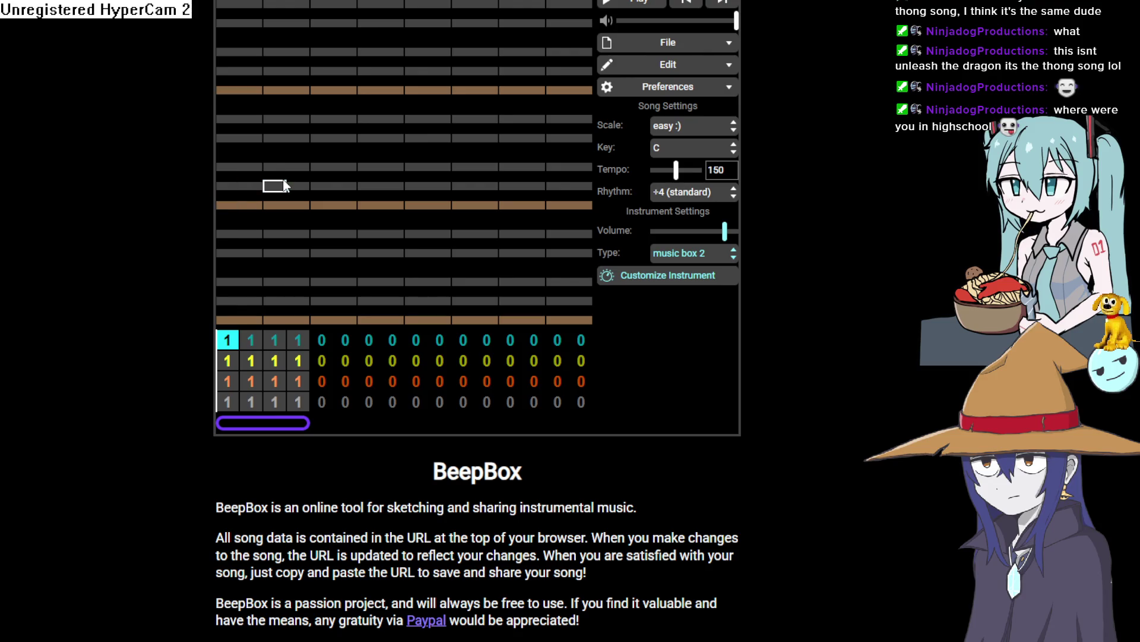
pyautogui.click(298, 138)
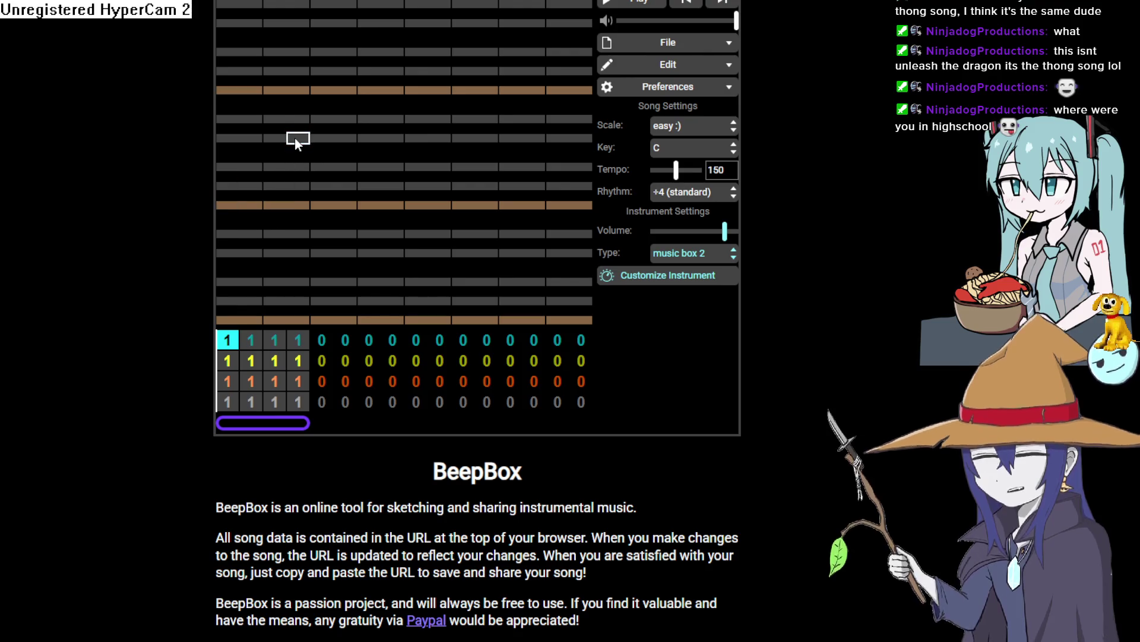
pyautogui.click(297, 138)
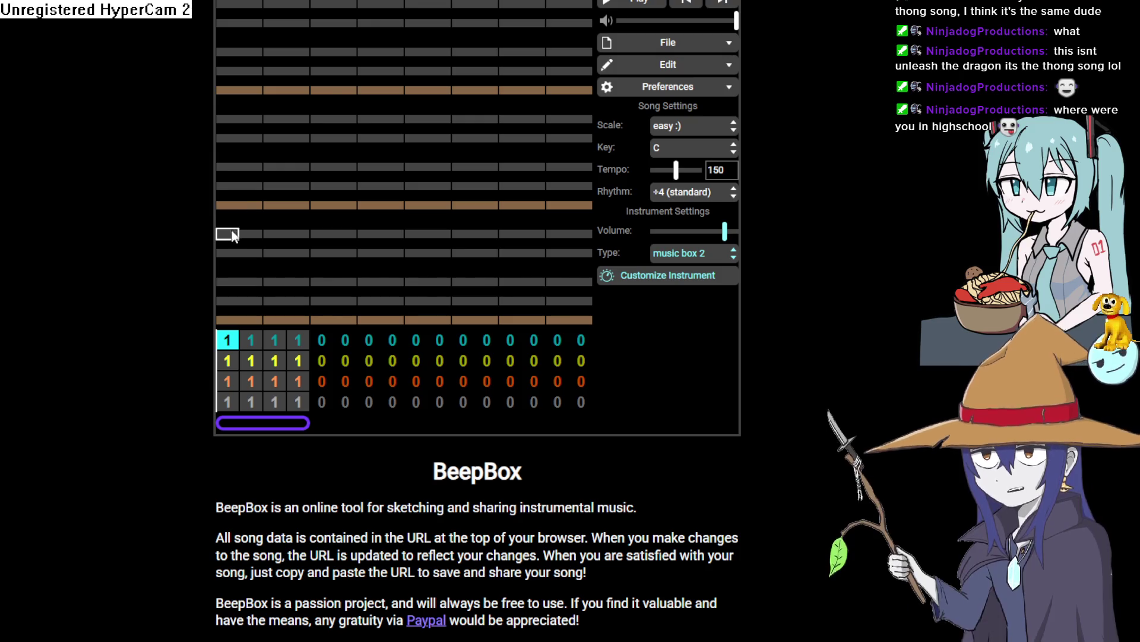
pyautogui.moveTo(234, 255); pyautogui.dragTo(280, 251)
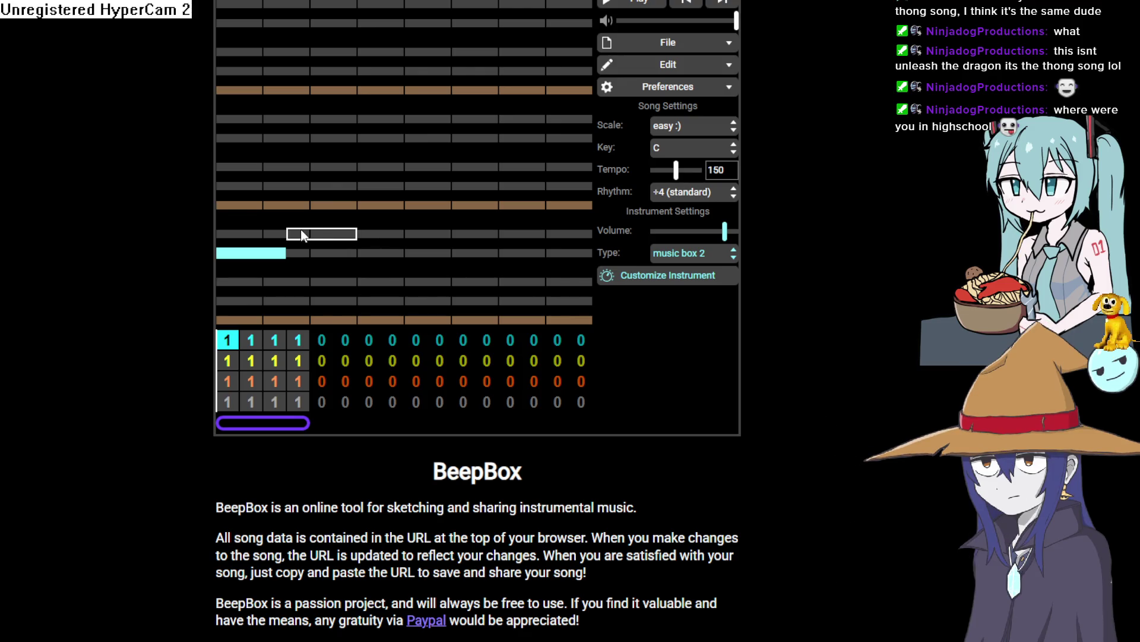
pyautogui.click(252, 259)
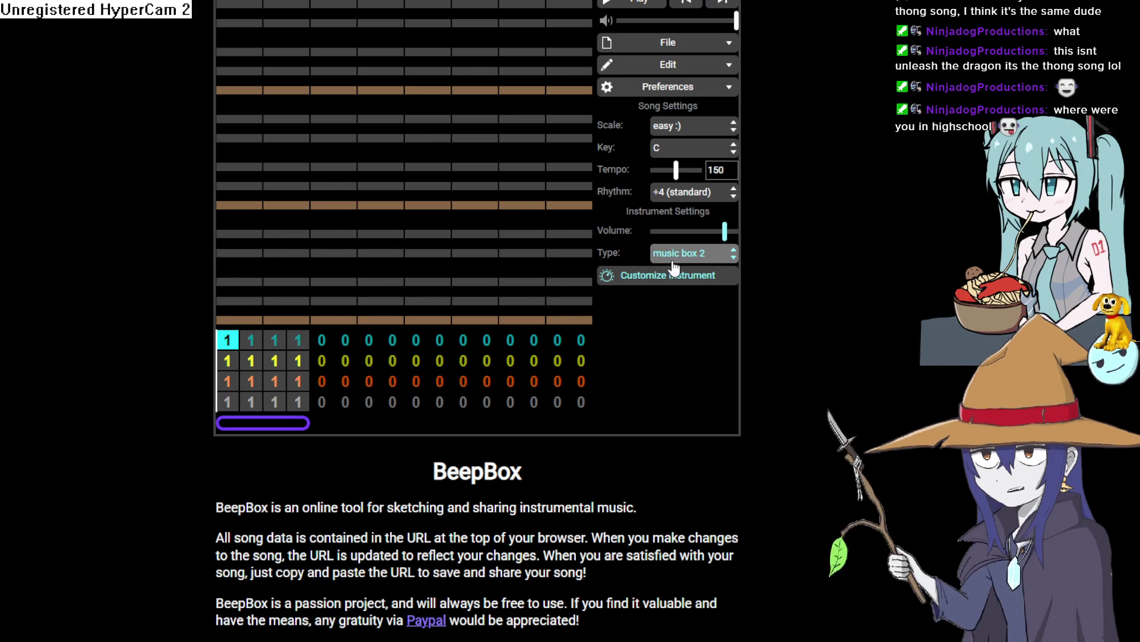
pyautogui.click(730, 353)
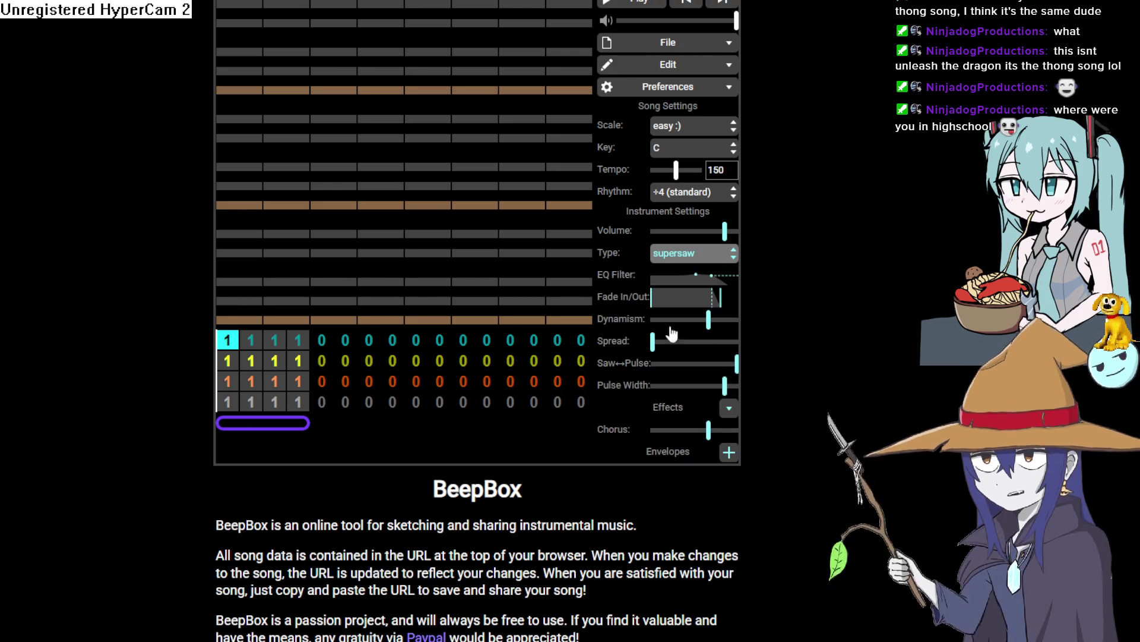
# Audition supersaw with three test notes, then undo back to charango synth and an empty pattern.
pyautogui.click(244, 233)
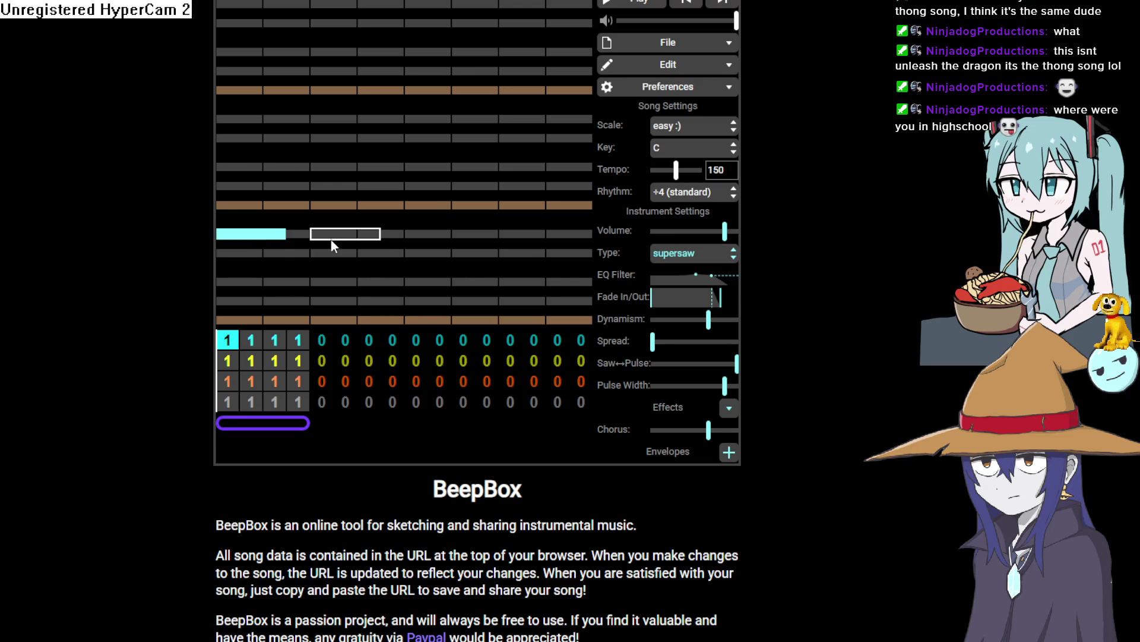
pyautogui.click(325, 218)
pyautogui.click(397, 238)
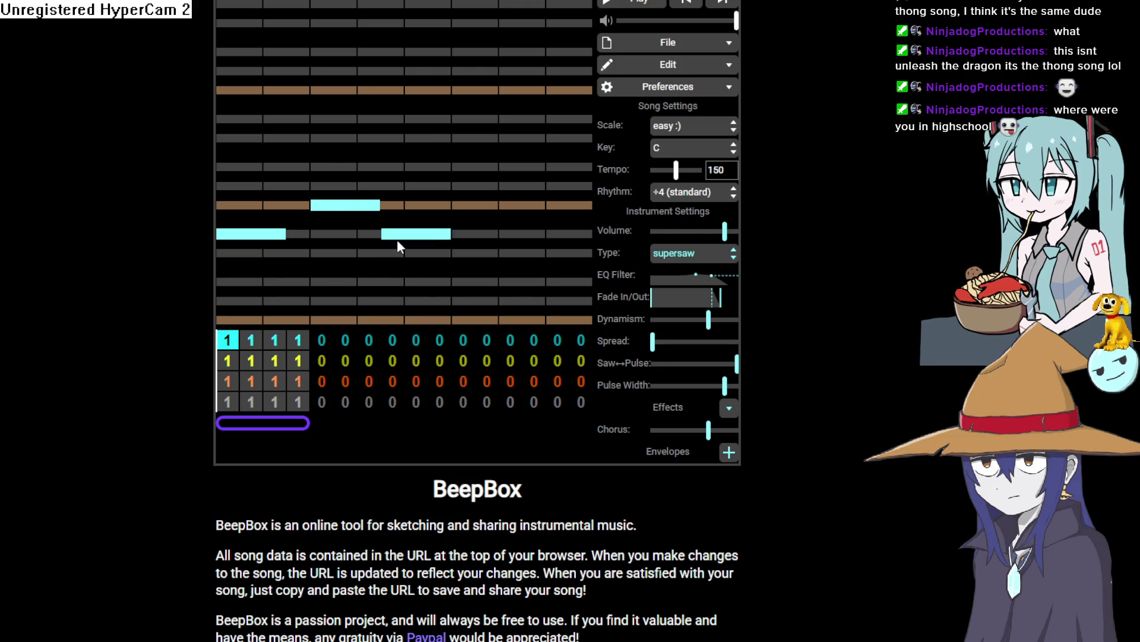
pyautogui.click(474, 189)
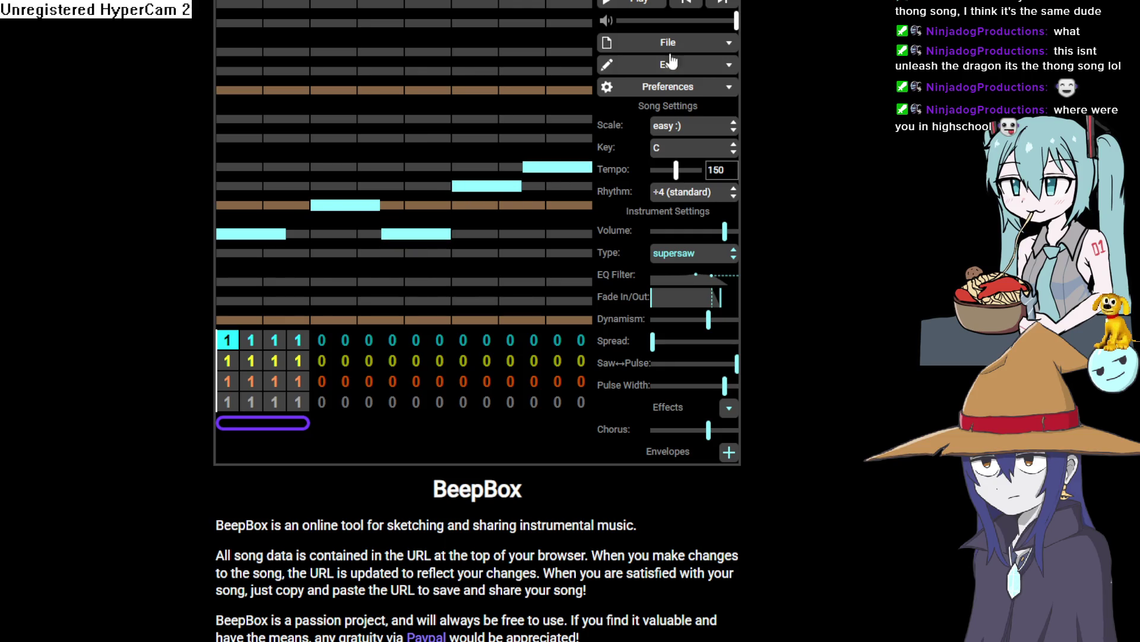
pyautogui.click(635, 1)
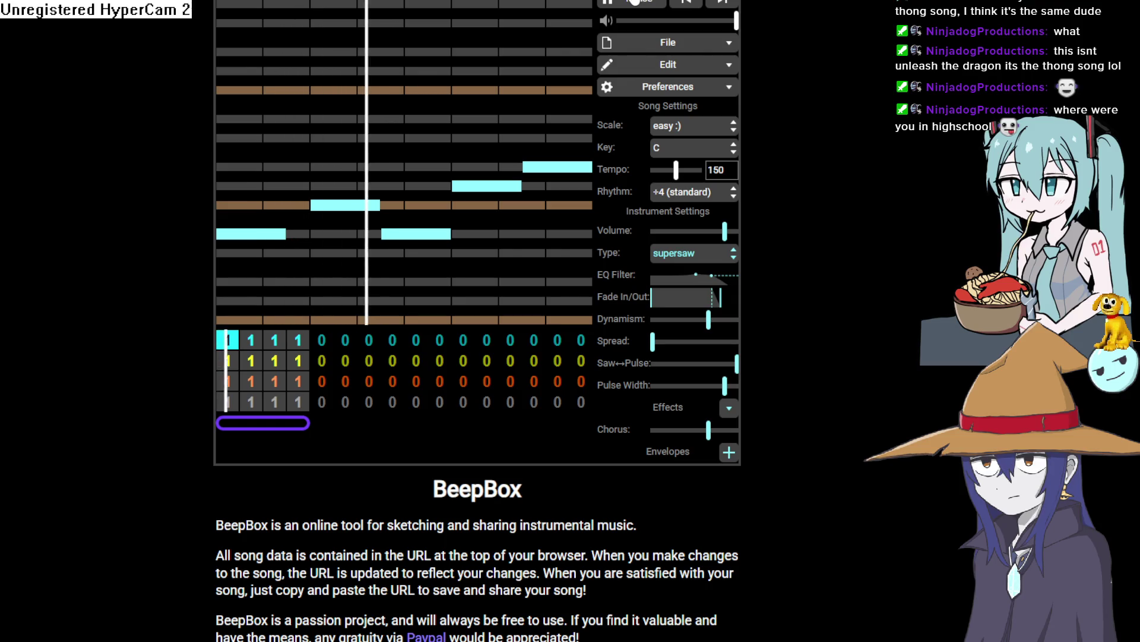
pyautogui.click(635, 2)
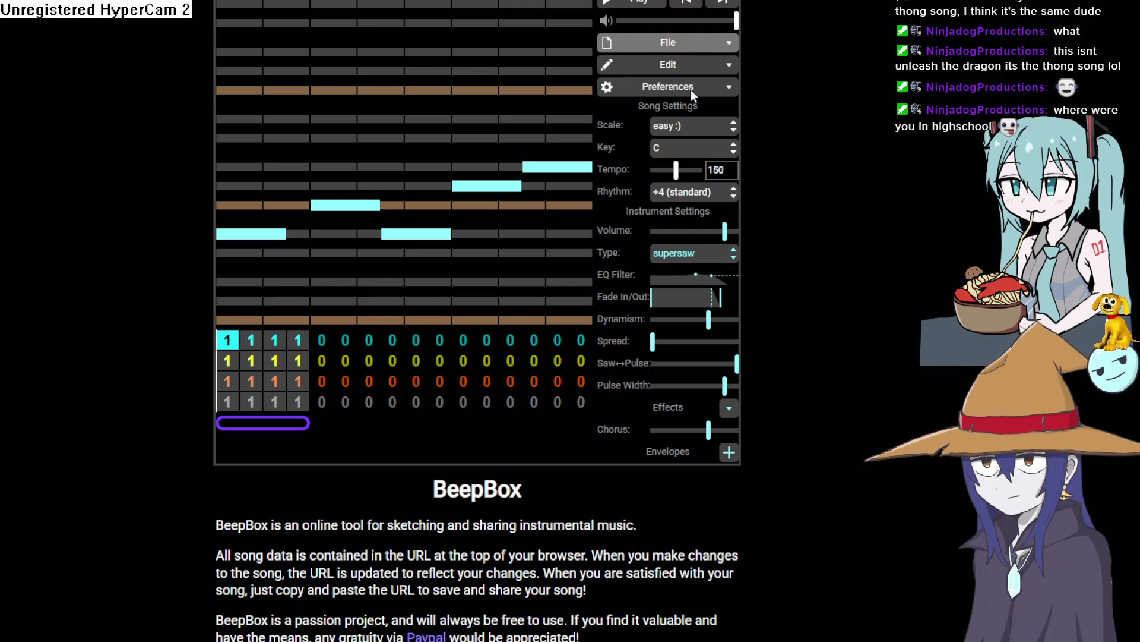
pyautogui.hotkey('ctrl', 'z')
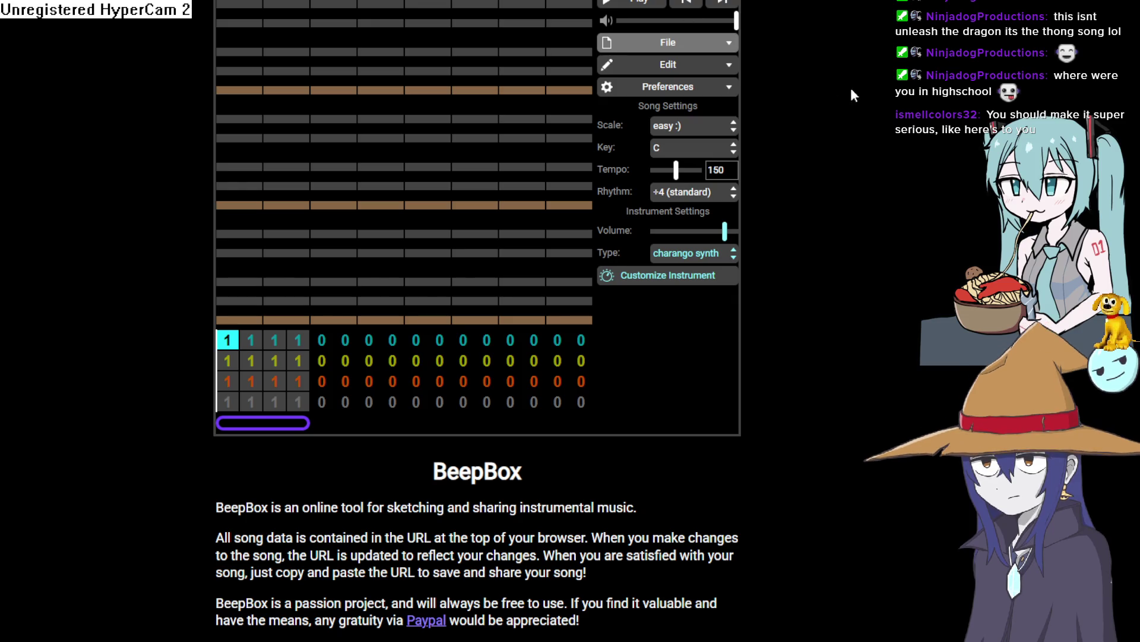
pyautogui.scroll(-1, 475, 238)
pyautogui.scroll(1, 476, 237)
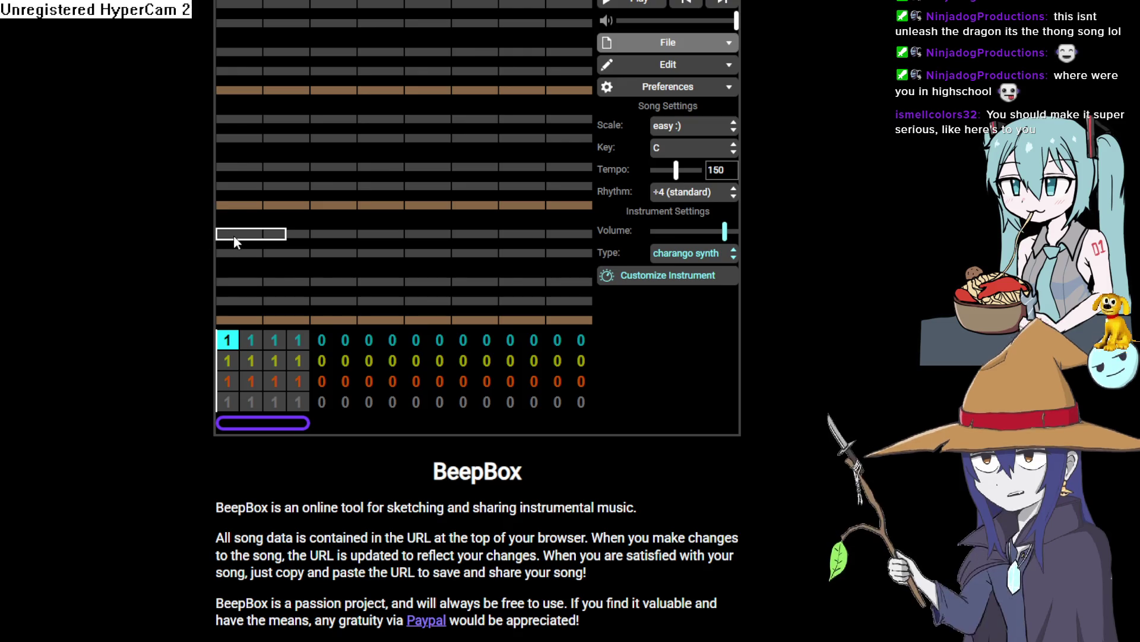
pyautogui.moveTo(223, 235); pyautogui.dragTo(258, 237)
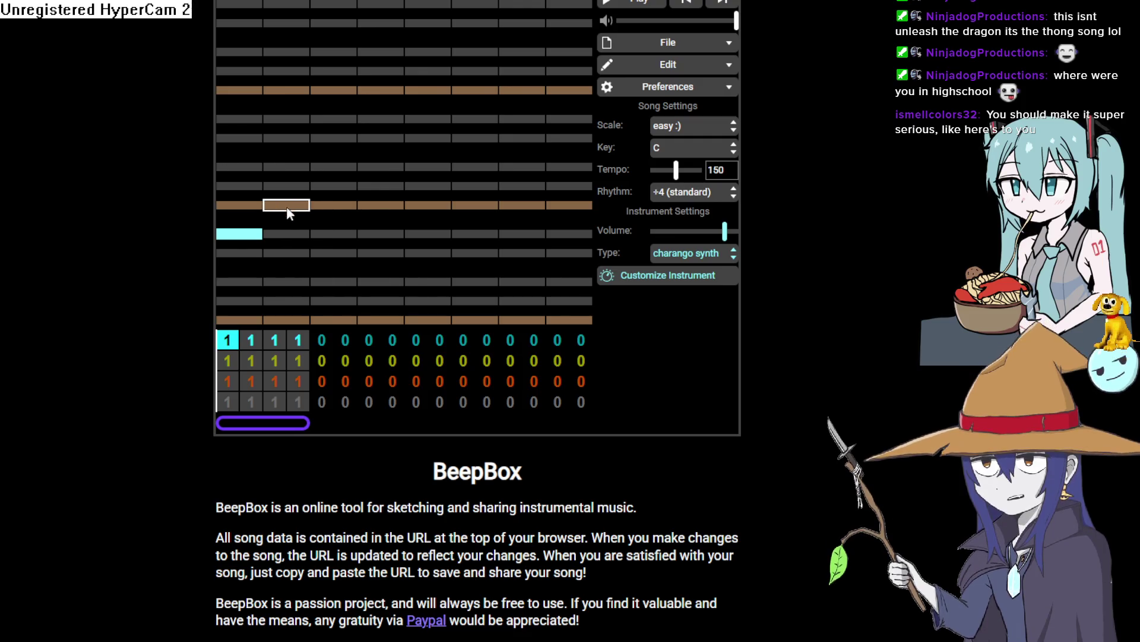
# Delete the test note, switch the scale to 'island :(' and the instrument to chip wave.
pyautogui.click(228, 236)
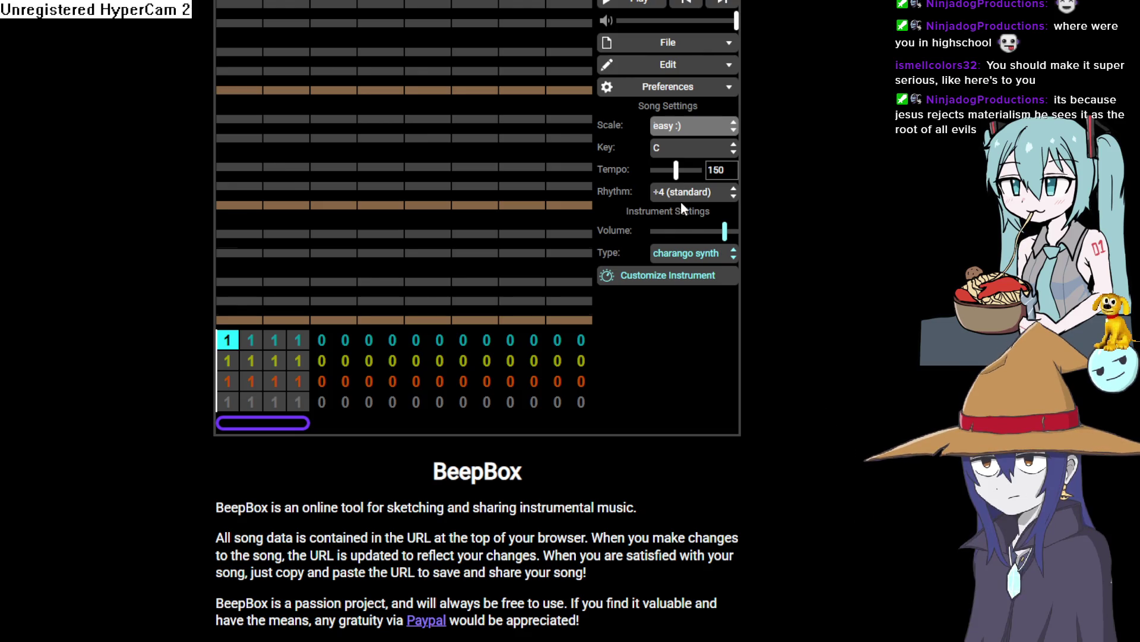
pyautogui.press('Down')
pyautogui.press('Down')
pyautogui.press('Down')
pyautogui.click(689, 253)
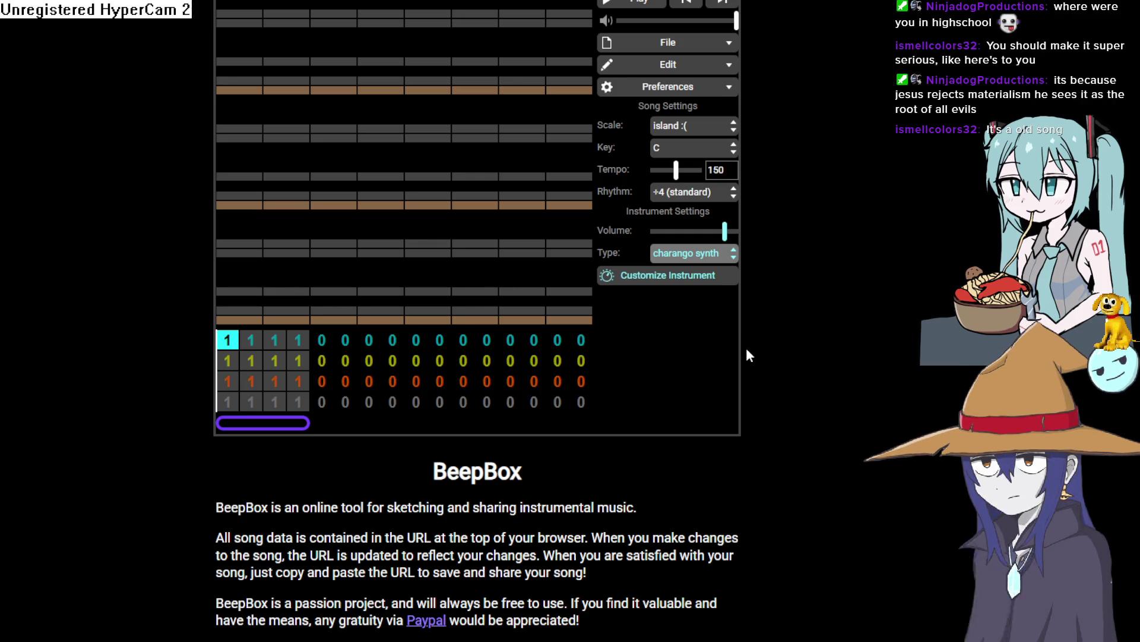
pyautogui.press('Up')
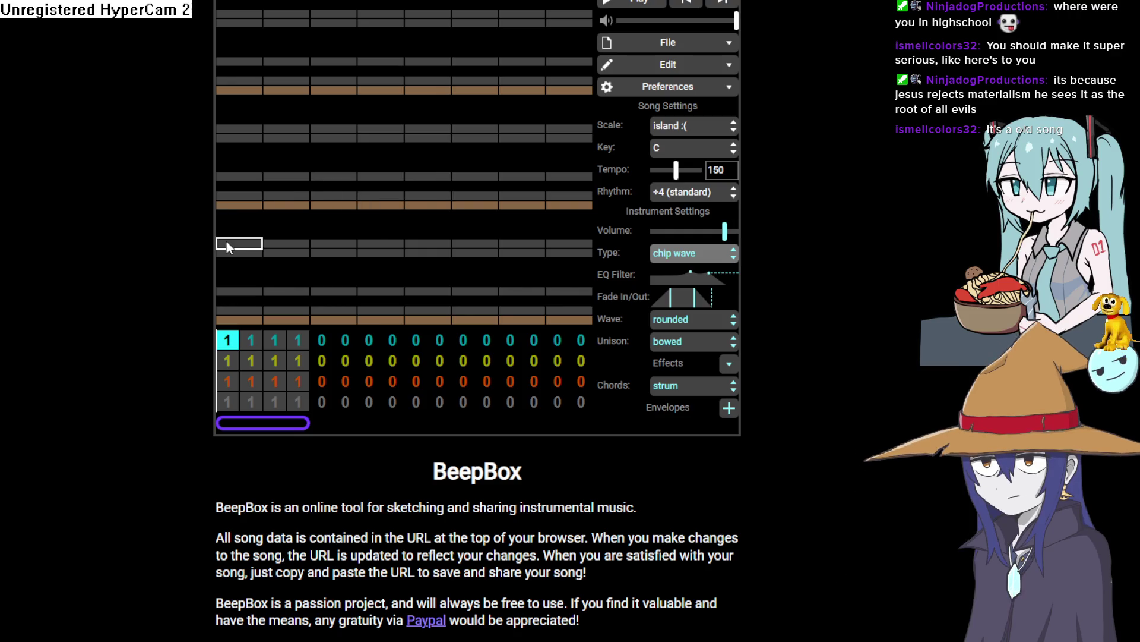
# Audition pulse width, supersaw and chip wave with trial notes, settling on harmonics.
pyautogui.click(226, 242)
pyautogui.click(293, 196)
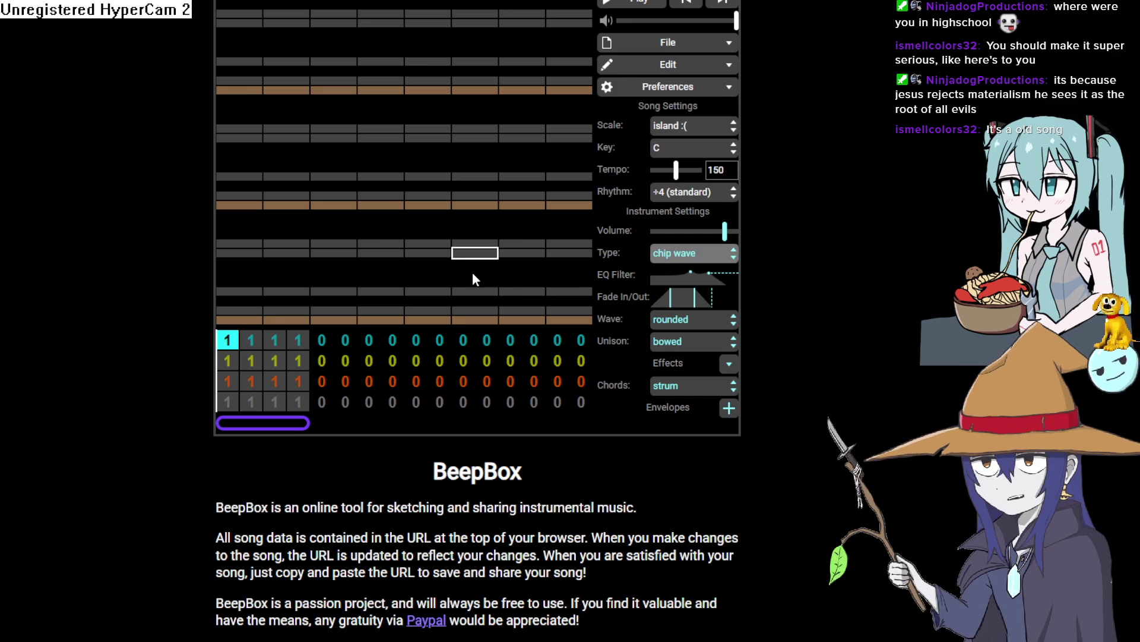
pyautogui.press('p')
pyautogui.click(249, 207)
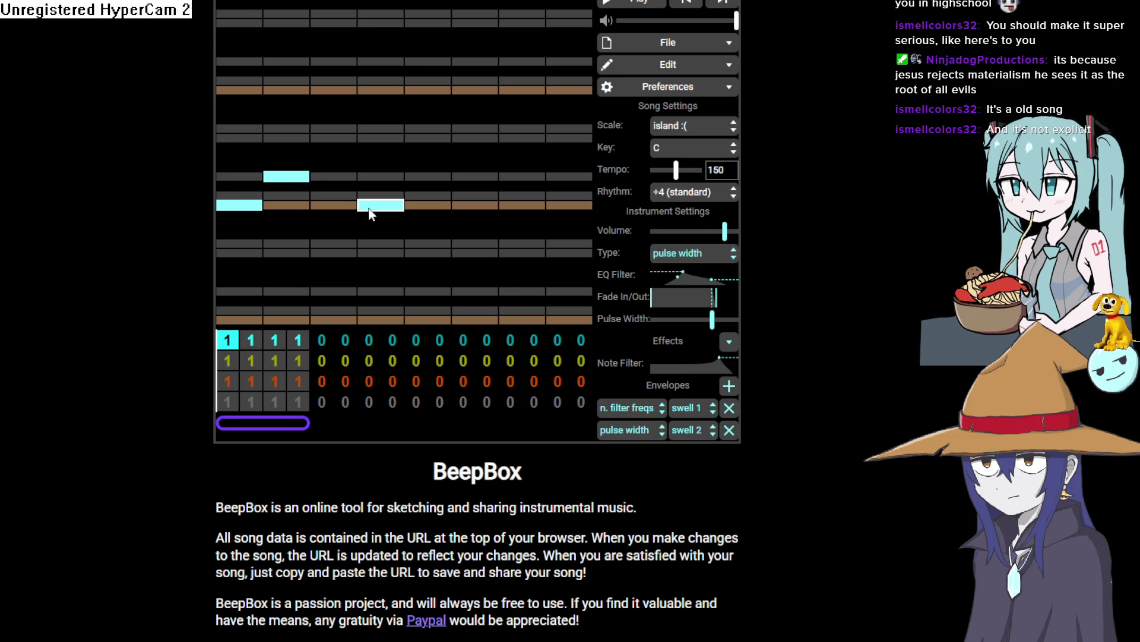
pyautogui.press('s')
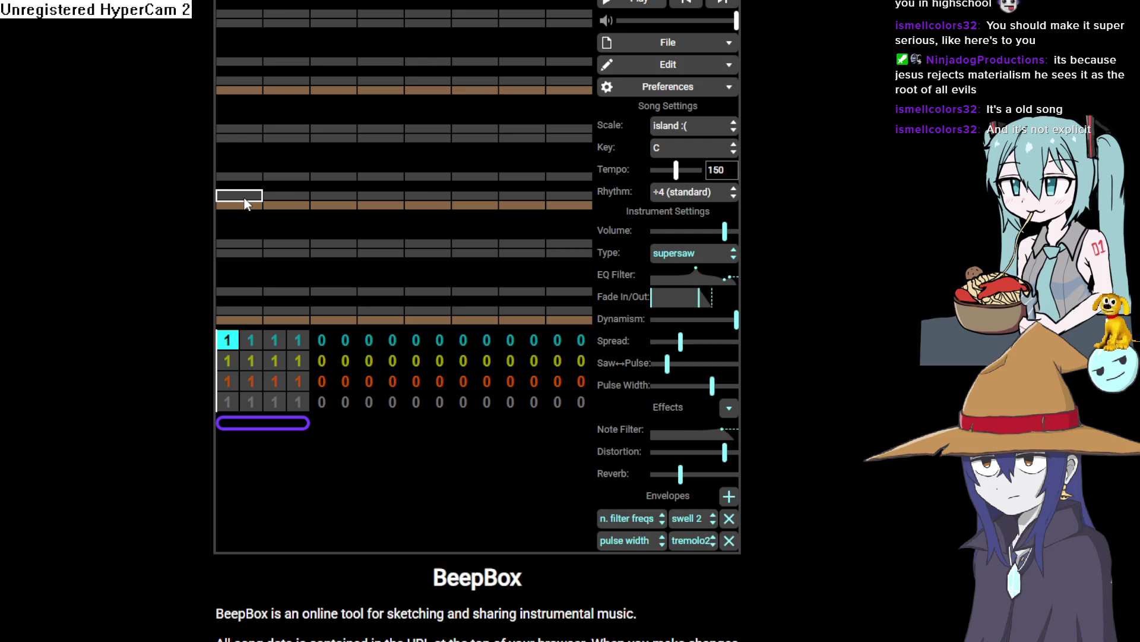
pyautogui.click(352, 179)
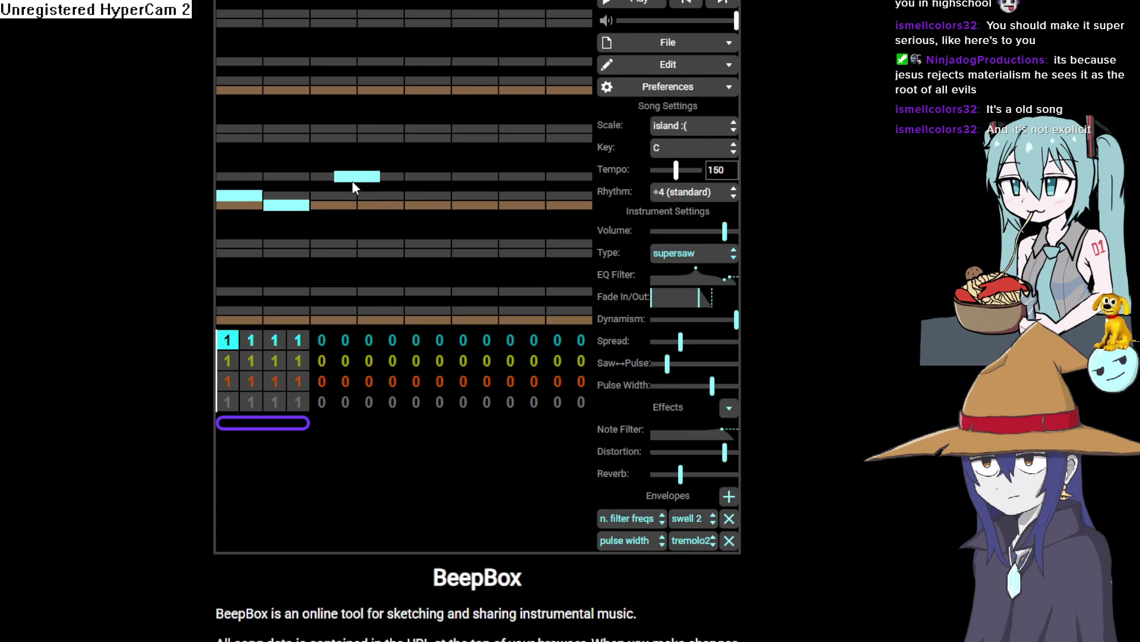
pyautogui.click(374, 178)
pyautogui.click(285, 205)
pyautogui.hotkey('ctrl', 'z')
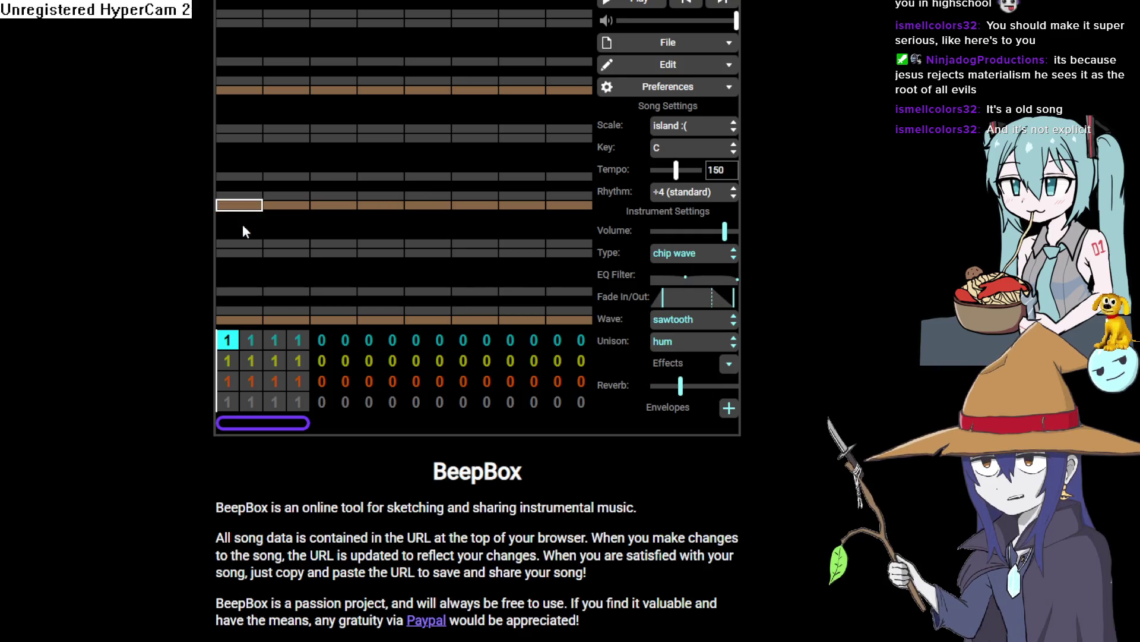
pyautogui.click(241, 243)
pyautogui.hotkey('ctrl', 'z')
pyautogui.hotkey('ctrl', 'z')
pyautogui.click(247, 195)
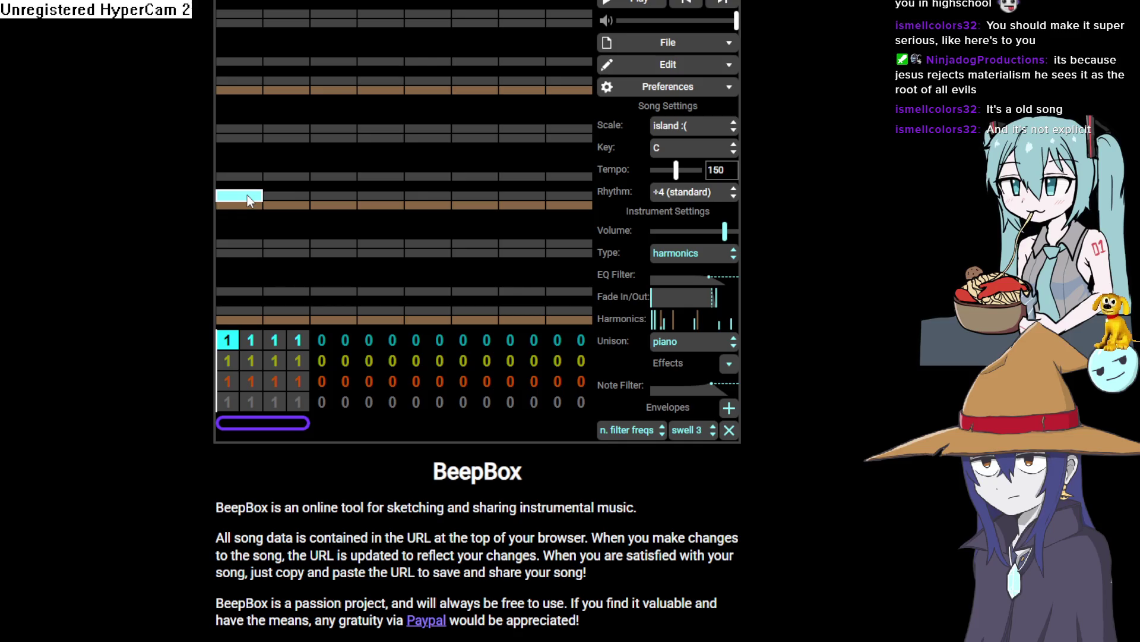
pyautogui.click(248, 196)
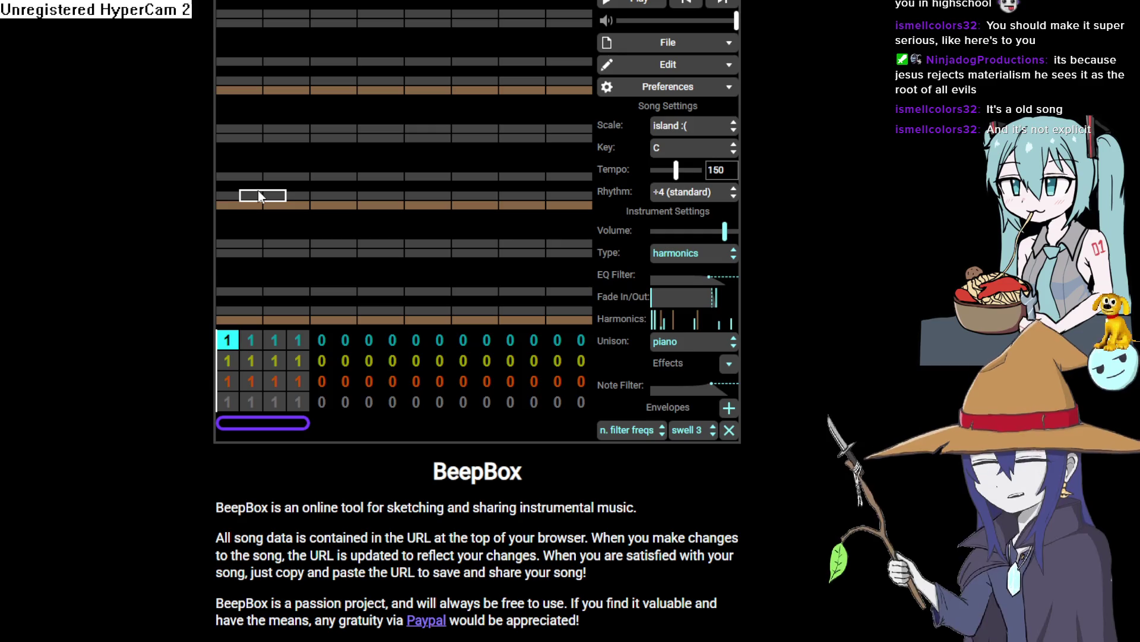
# Place the short harmonics melody, lower its final note, and play it back.
pyautogui.click(238, 264)
pyautogui.click(288, 209)
pyautogui.click(348, 181)
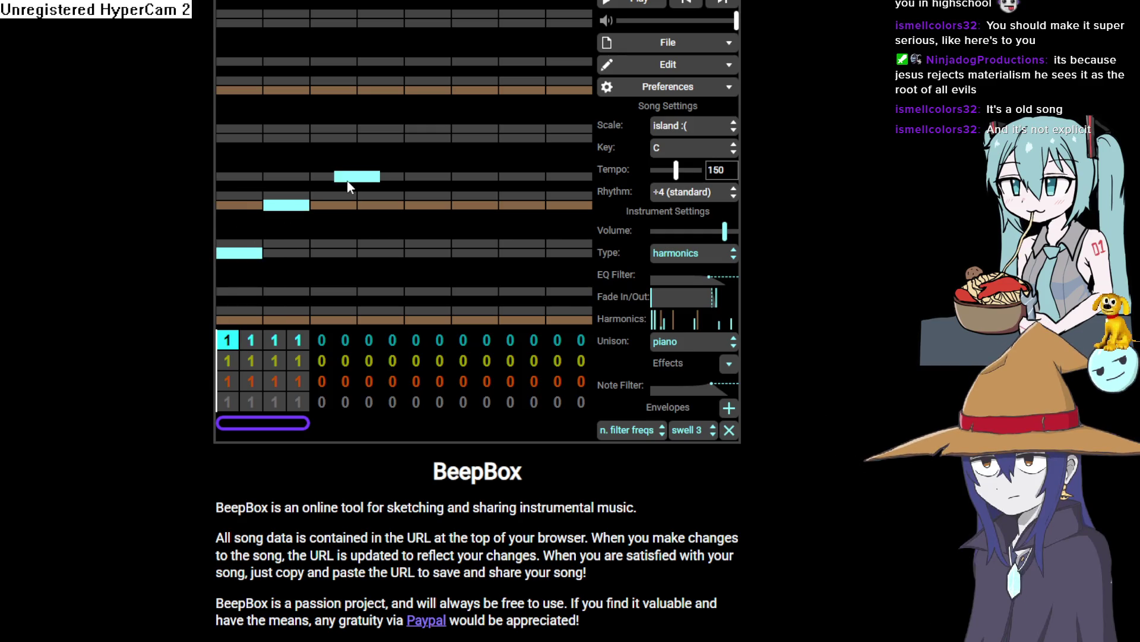
pyautogui.click(386, 243)
pyautogui.click(392, 243)
pyautogui.click(455, 221)
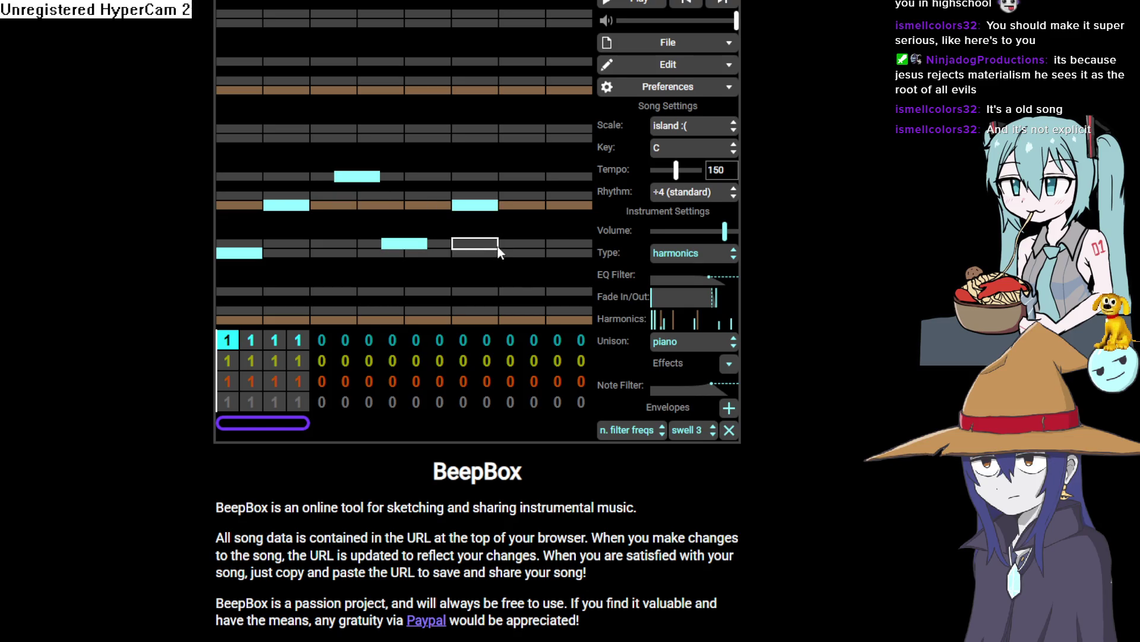
pyautogui.click(510, 256)
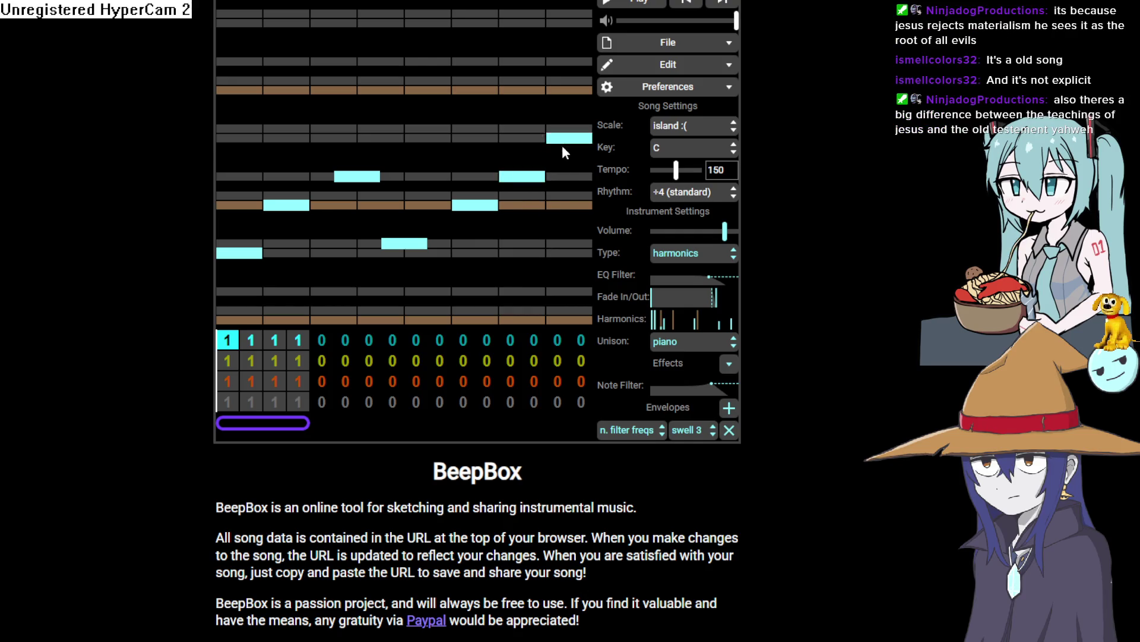
pyautogui.moveTo(562, 146); pyautogui.dragTo(555, 197)
pyautogui.click(640, 4)
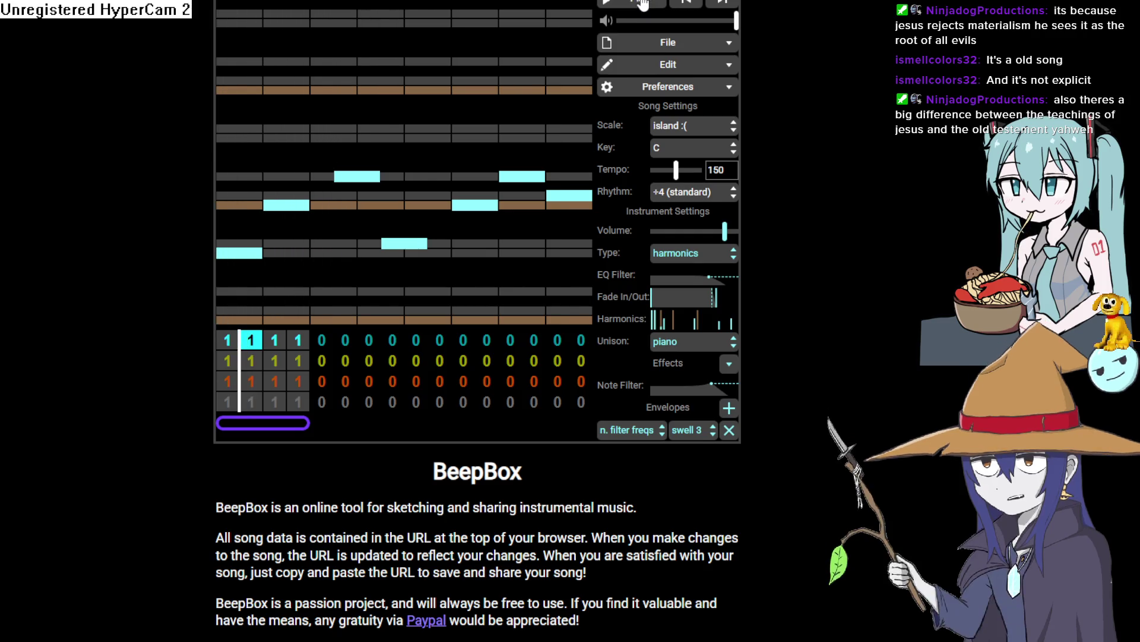
pyautogui.click(643, 5)
pyautogui.click(227, 402)
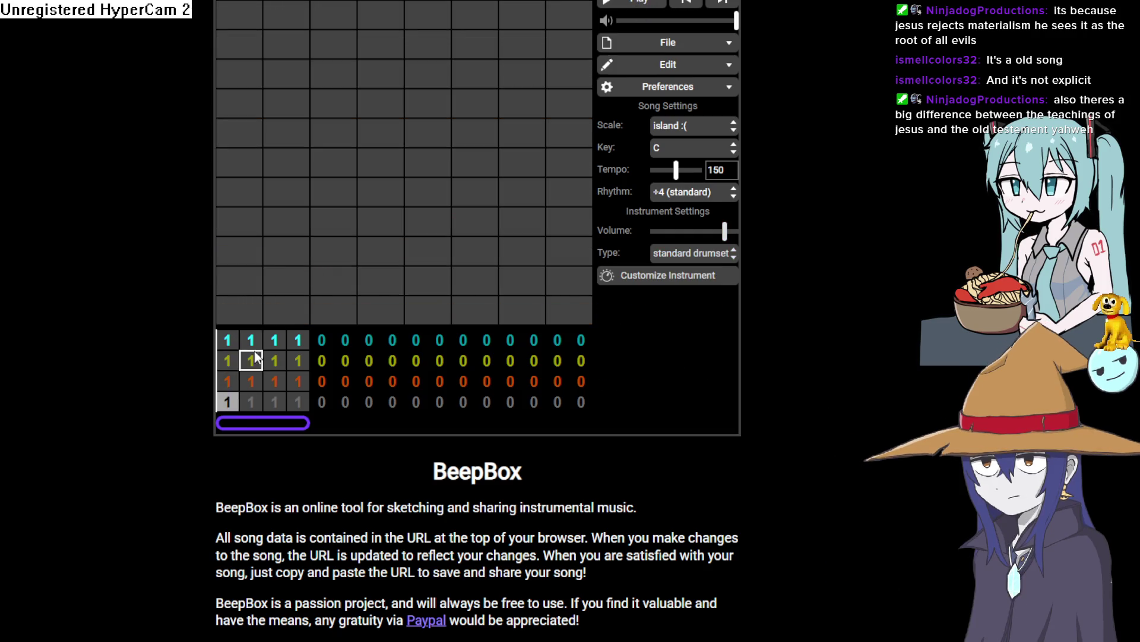
# Place and clear trial drum hits on the opening beats of the drum channel's bar.
pyautogui.click(234, 287)
pyautogui.click(233, 283)
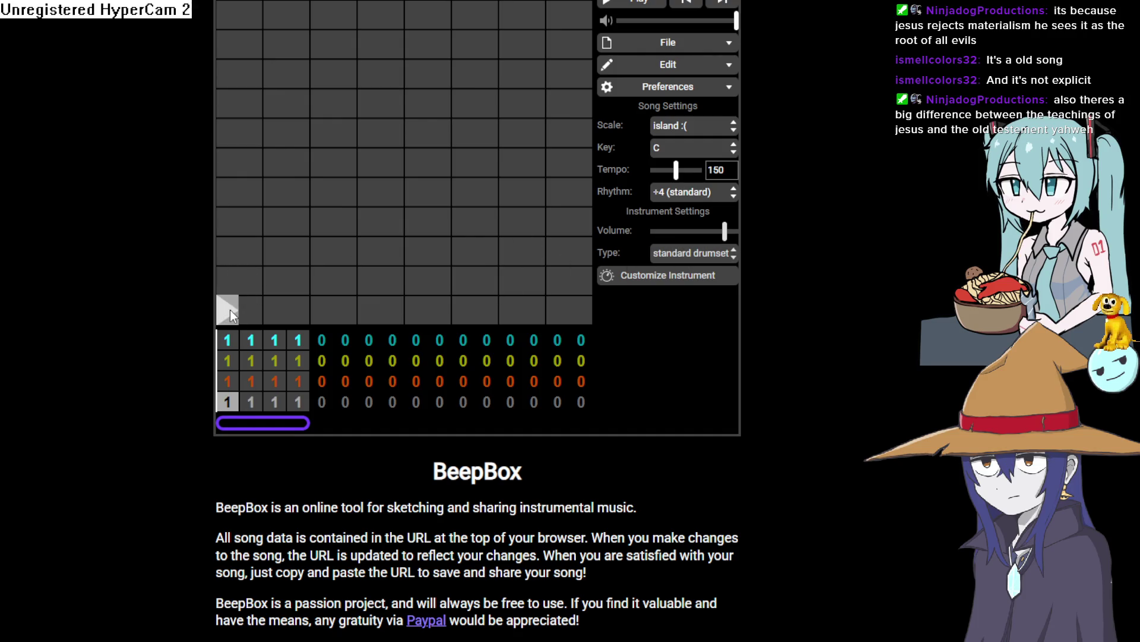
pyautogui.click(240, 251)
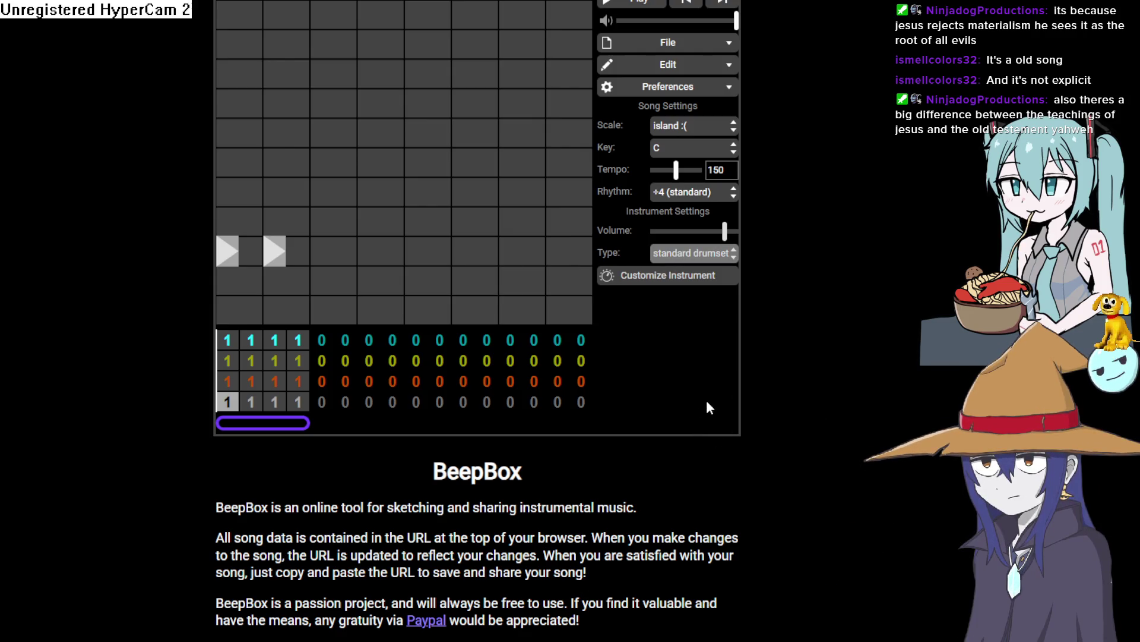
pyautogui.click(226, 263)
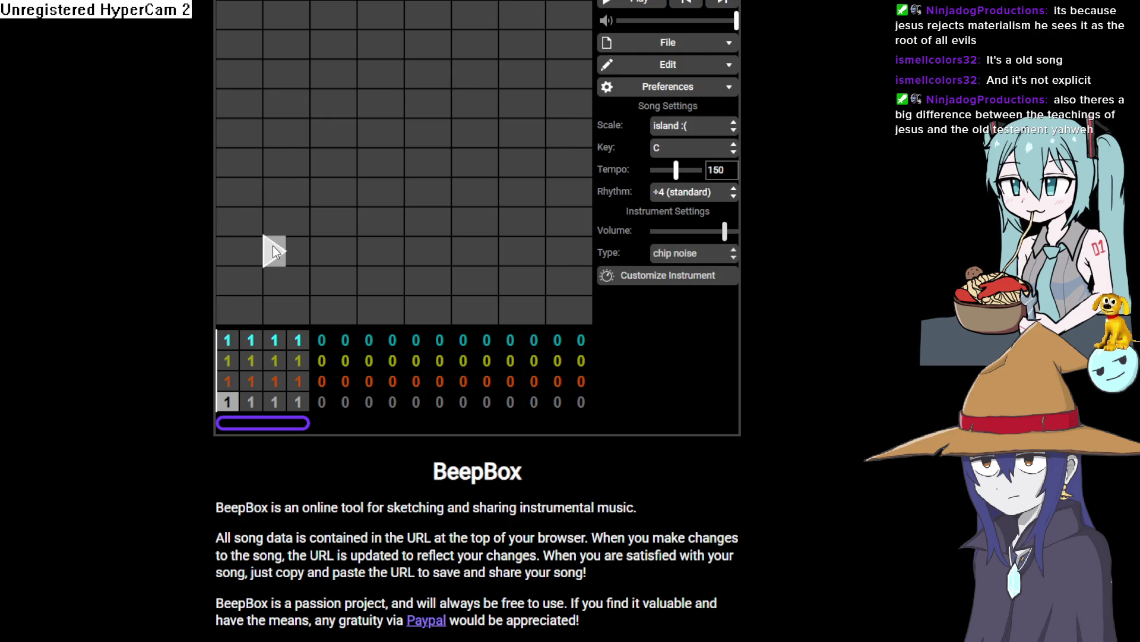
pyautogui.click(272, 245)
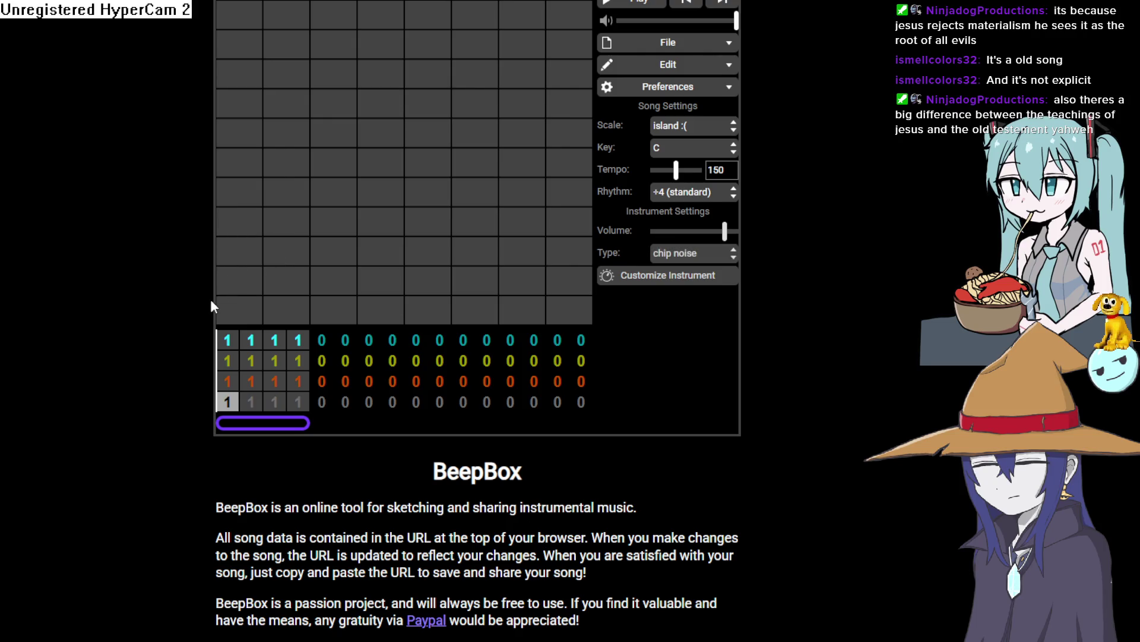
pyautogui.click(248, 243)
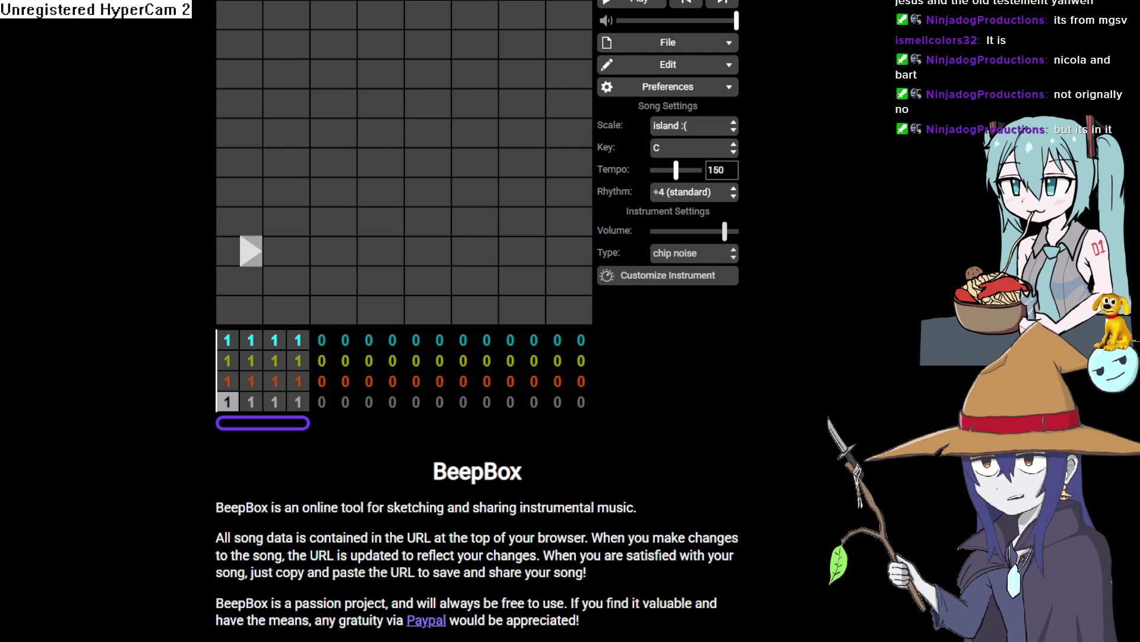
# Add one chip noise hit to the drum pattern.
pyautogui.click(392, 160)
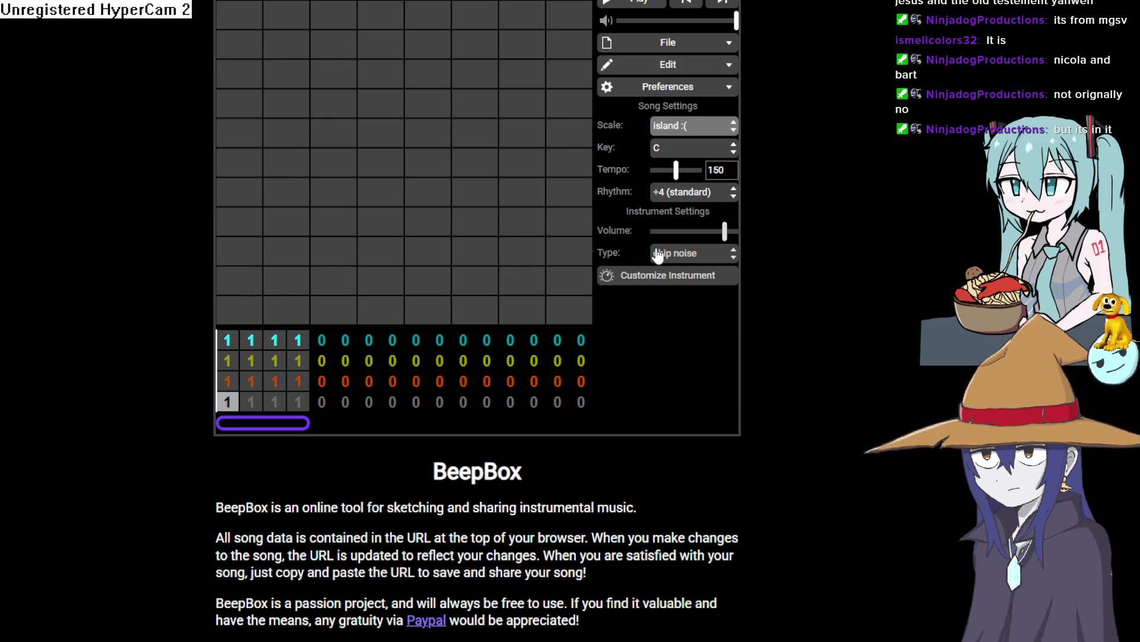
# Switch the drum channel to spectrum, start playback, and add a hit at the bar's end.
pyautogui.click(707, 351)
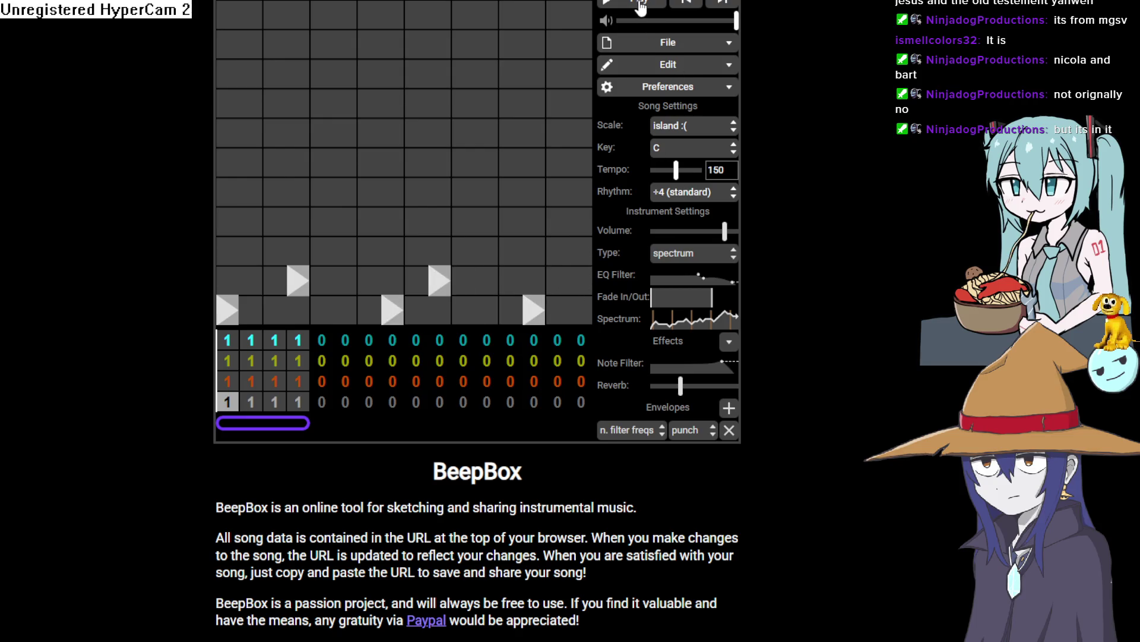
pyautogui.click(637, 4)
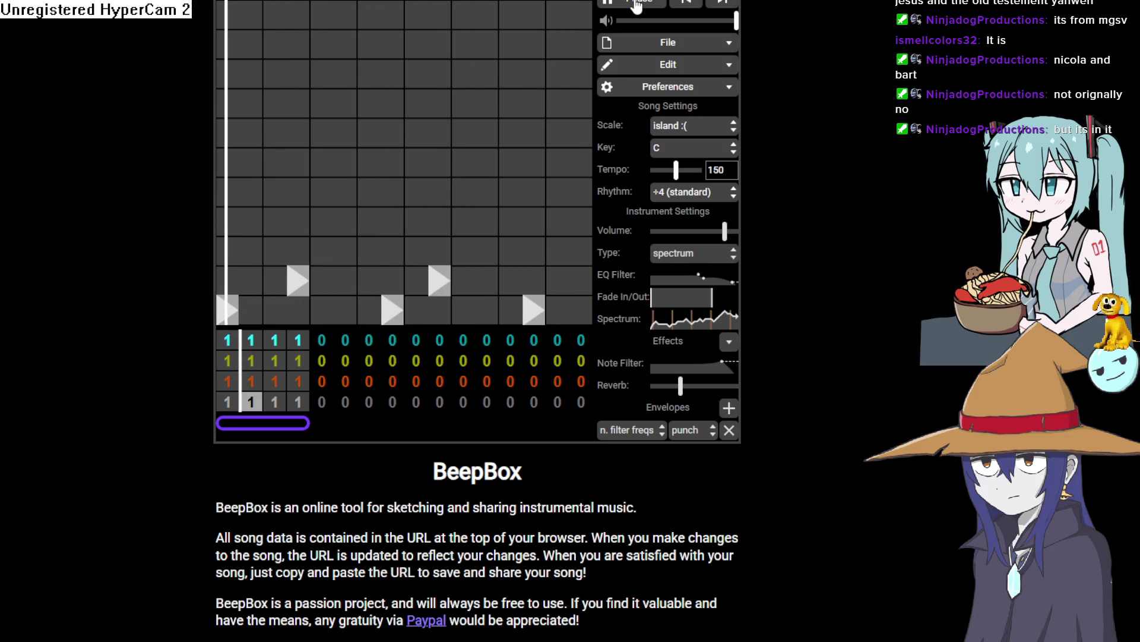
pyautogui.click(580, 291)
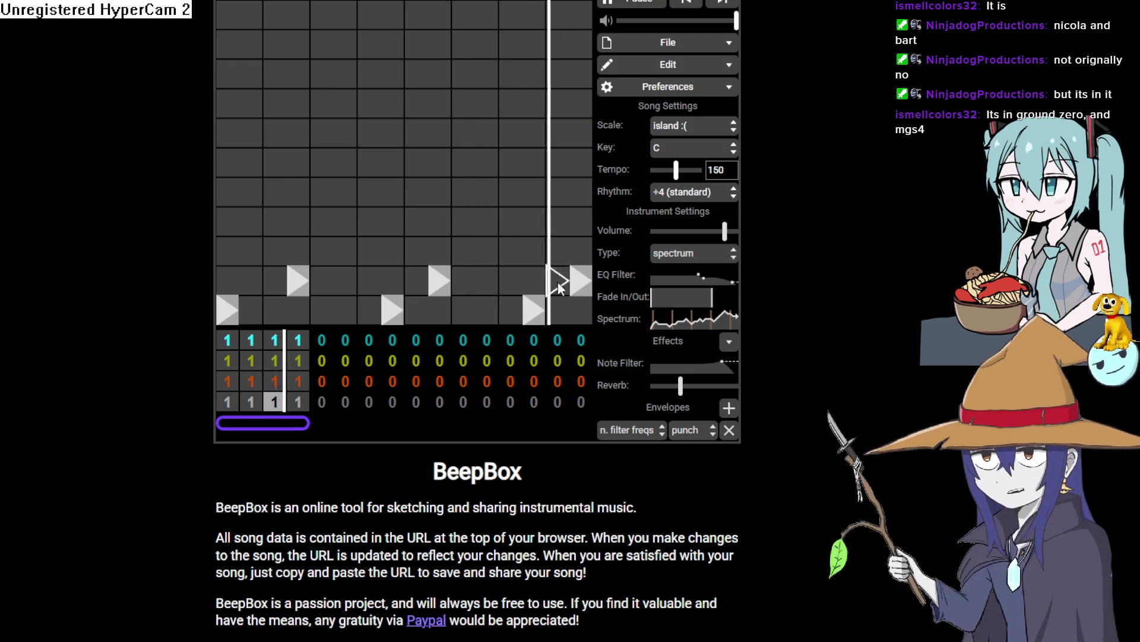
# Give the yellow channel a pulse width instrument with three long low-high-low notes.
pyautogui.click(227, 361)
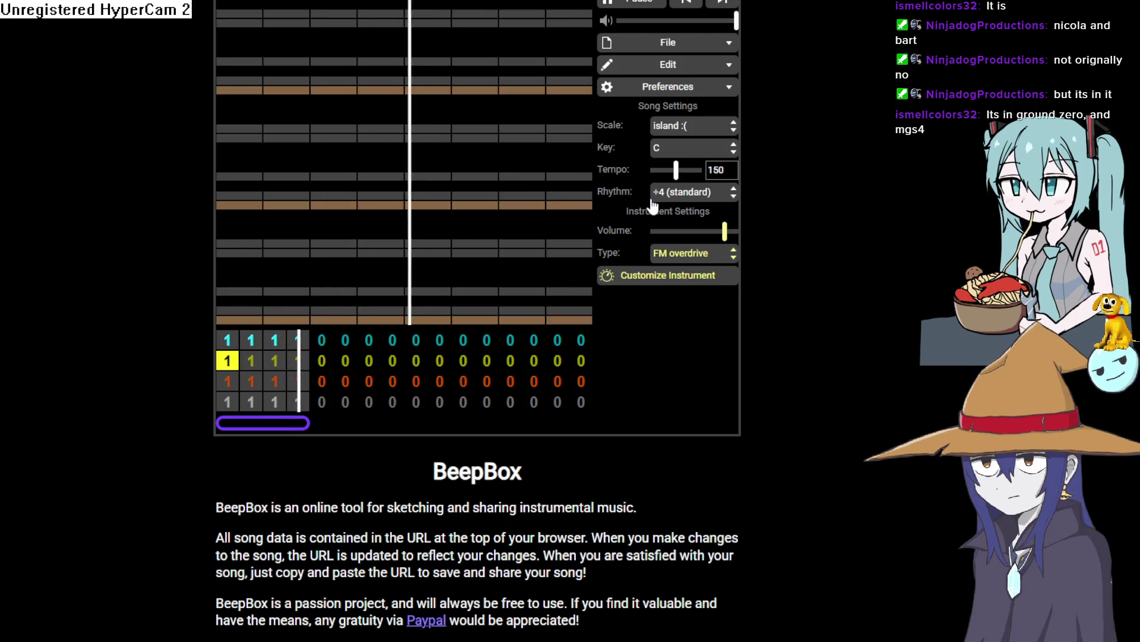
pyautogui.click(692, 253)
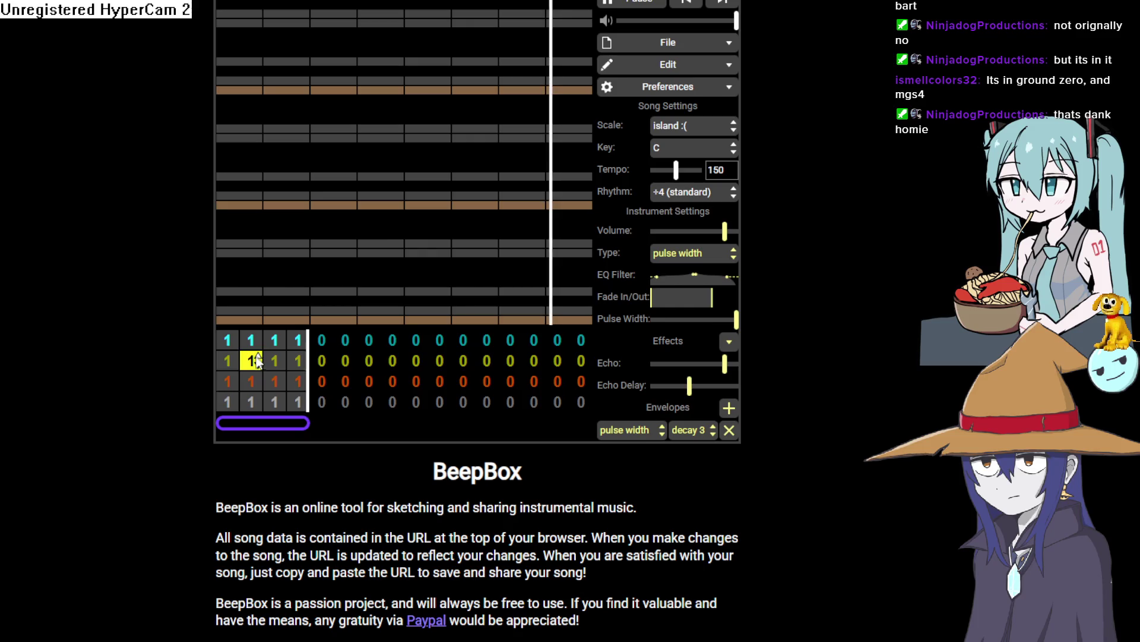
pyautogui.moveTo(228, 255); pyautogui.dragTo(351, 248)
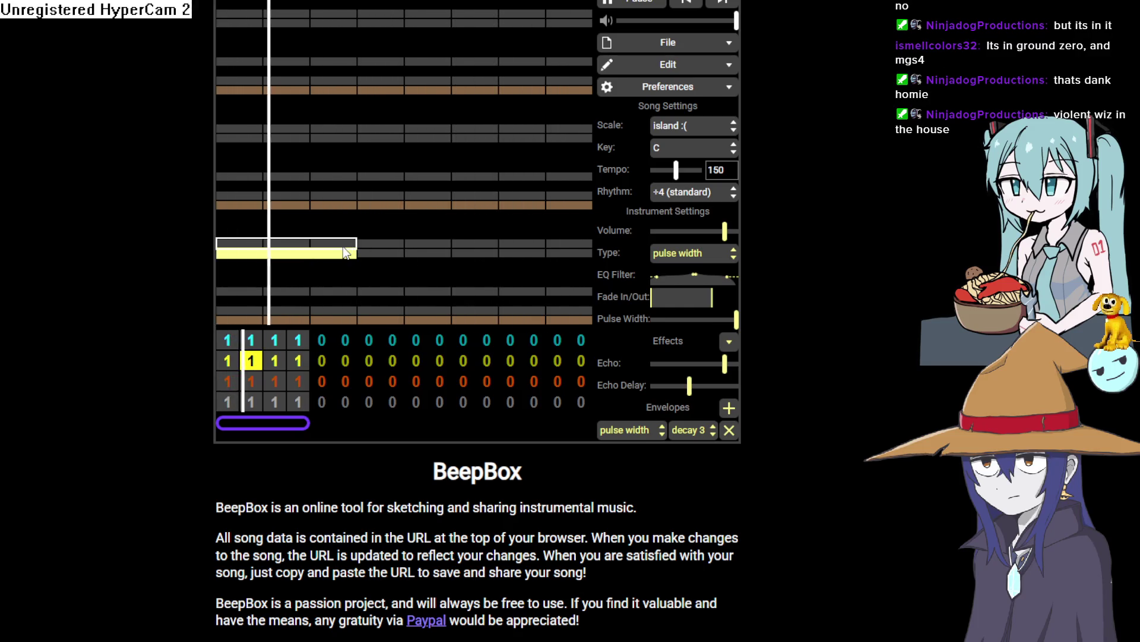
pyautogui.click(395, 240)
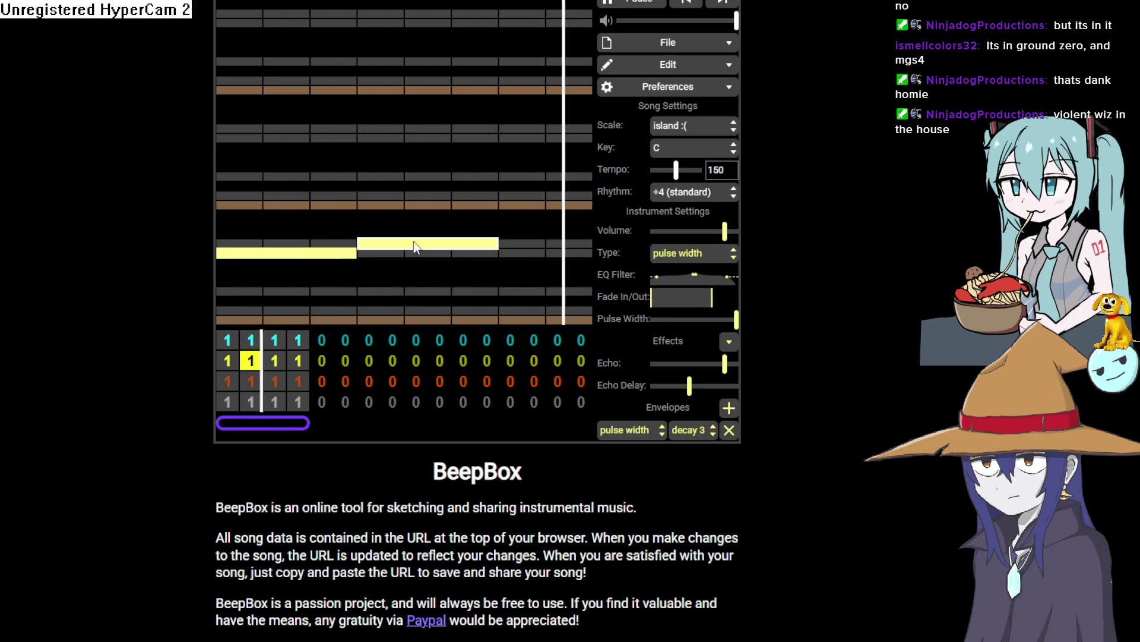
pyautogui.click(544, 254)
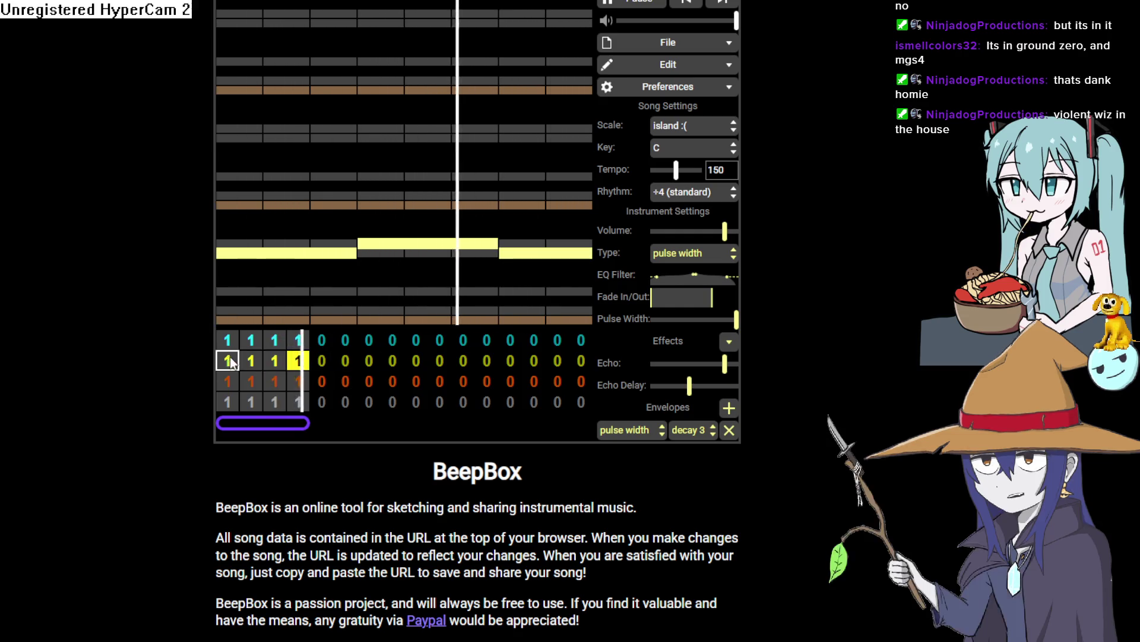
pyautogui.click(240, 379)
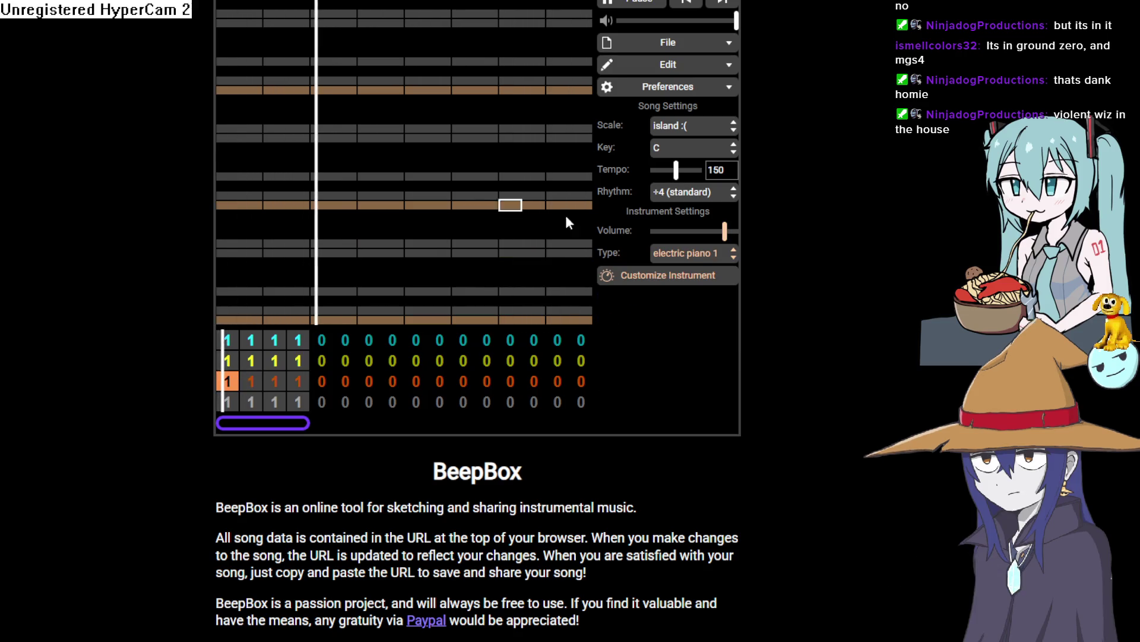
# Switch the orange channel to harmonics, assign pattern 2 to its bars, and place five notes.
pyautogui.click(689, 255)
pyautogui.click(665, 284)
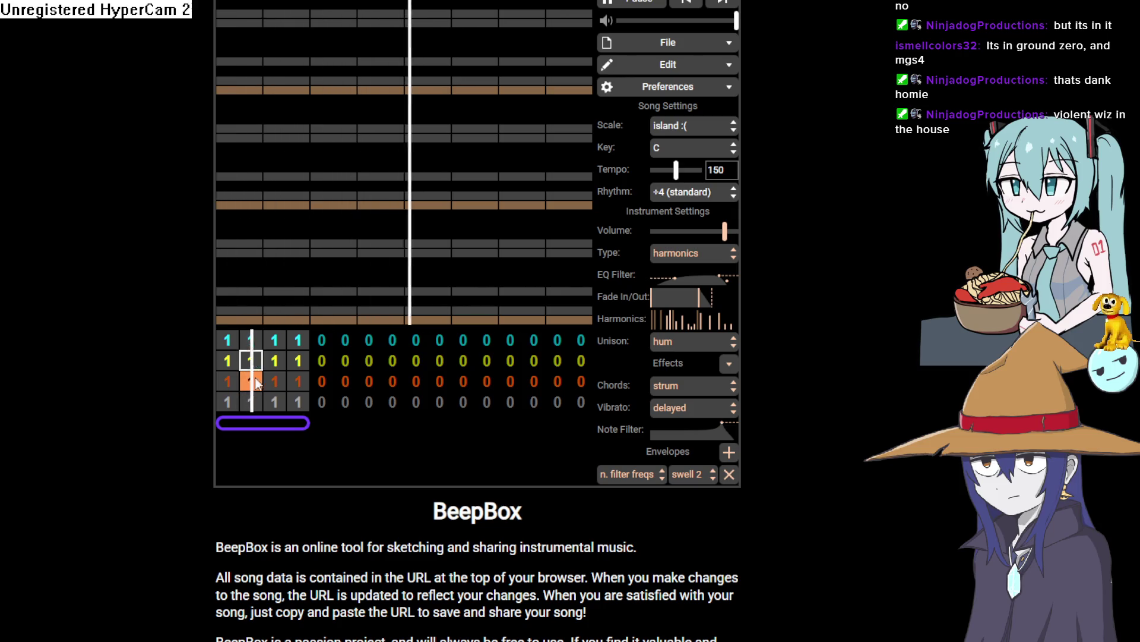
pyautogui.write('2 ')
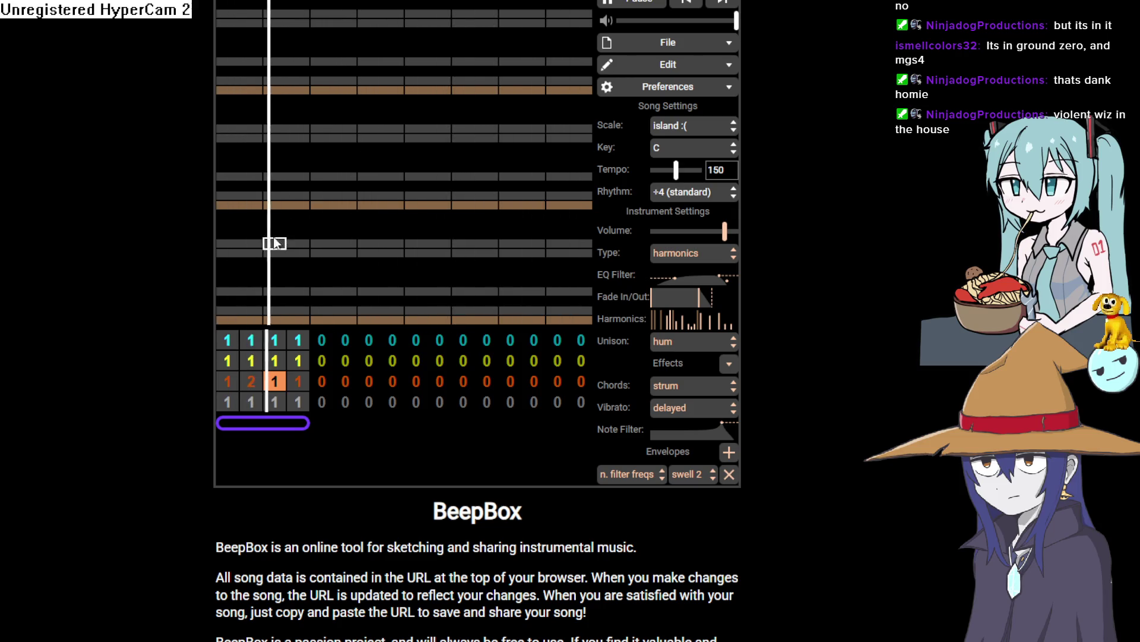
pyautogui.write('2 ')
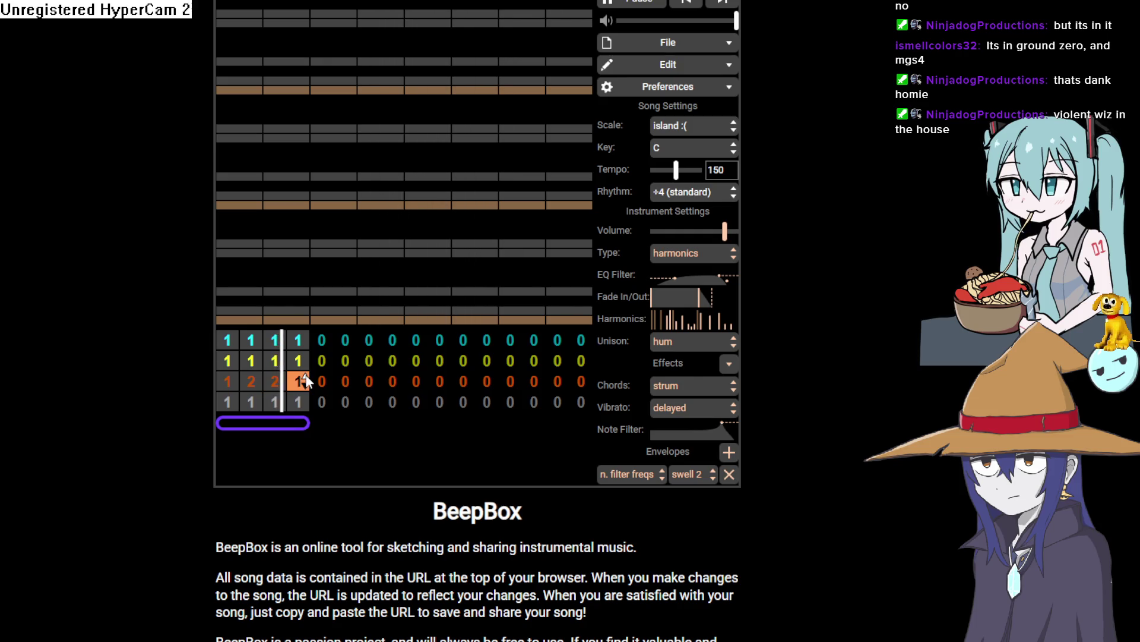
pyautogui.write('2')
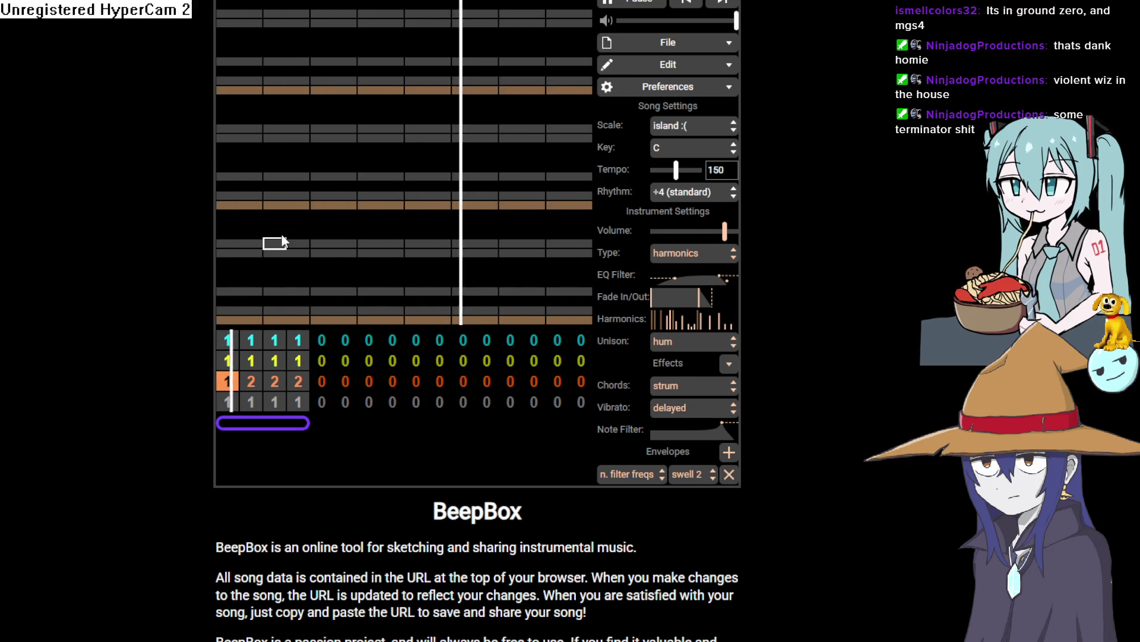
pyautogui.click(279, 243)
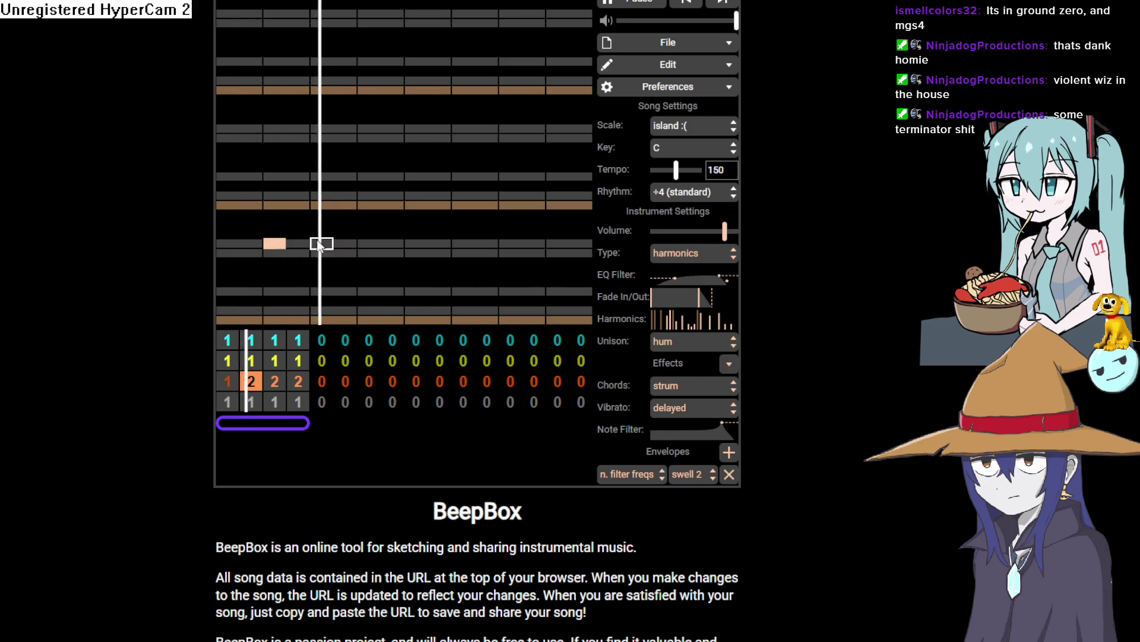
pyautogui.click(349, 282)
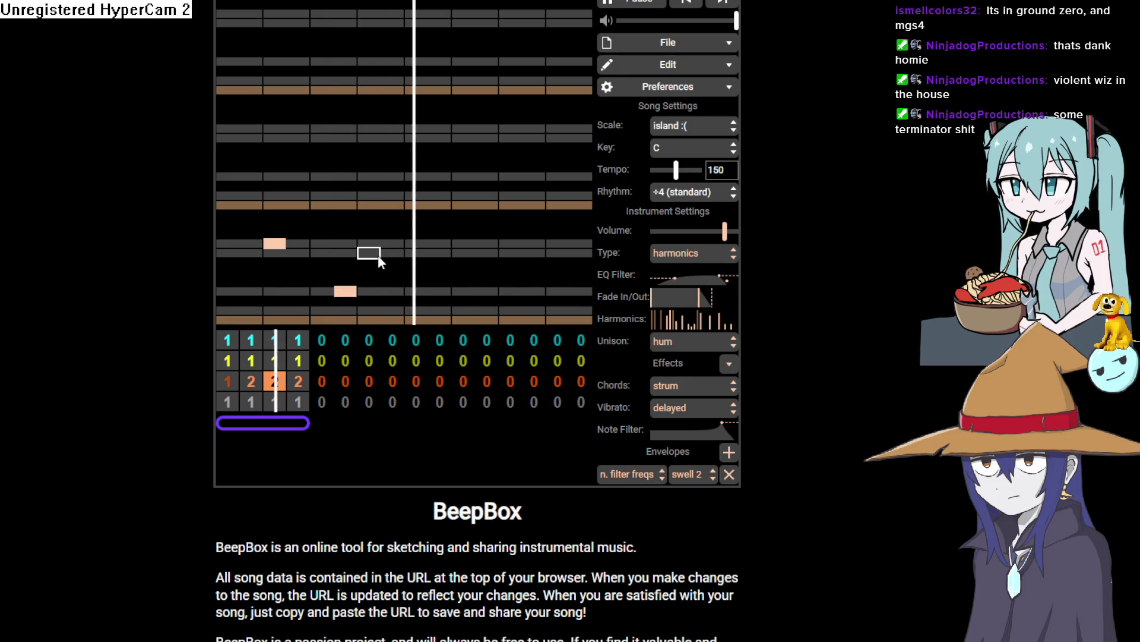
pyautogui.click(389, 243)
pyautogui.click(416, 205)
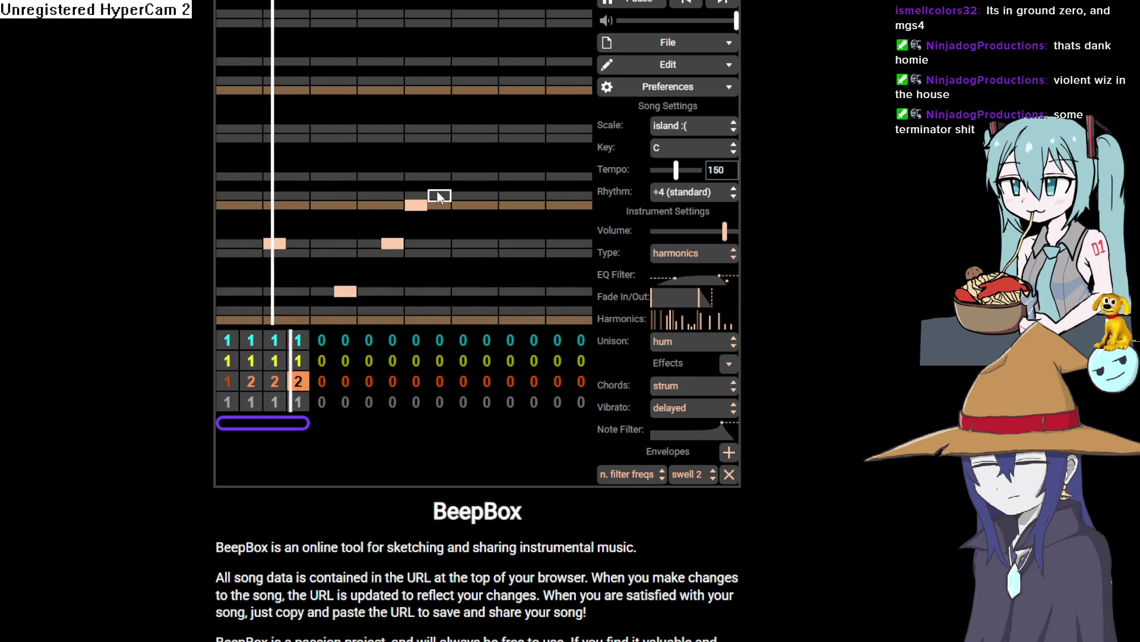
pyautogui.click(439, 195)
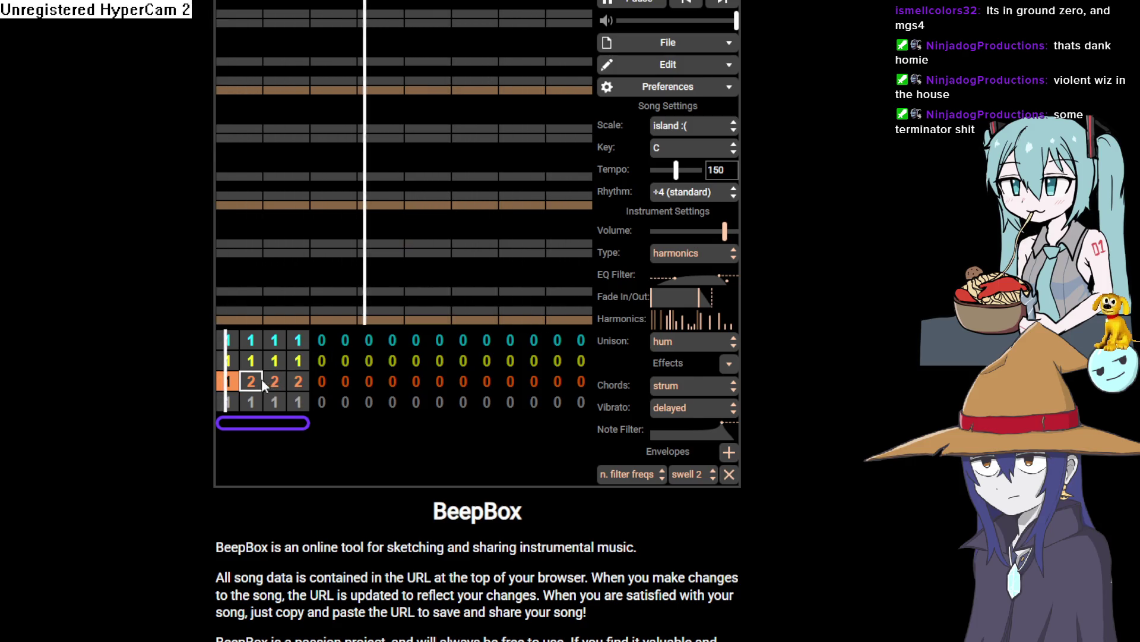
# Put the first bar on pattern 2, add the closing notes, lower the last, and stop playback.
pyautogui.click(229, 379)
pyautogui.press('2')
pyautogui.click(345, 292)
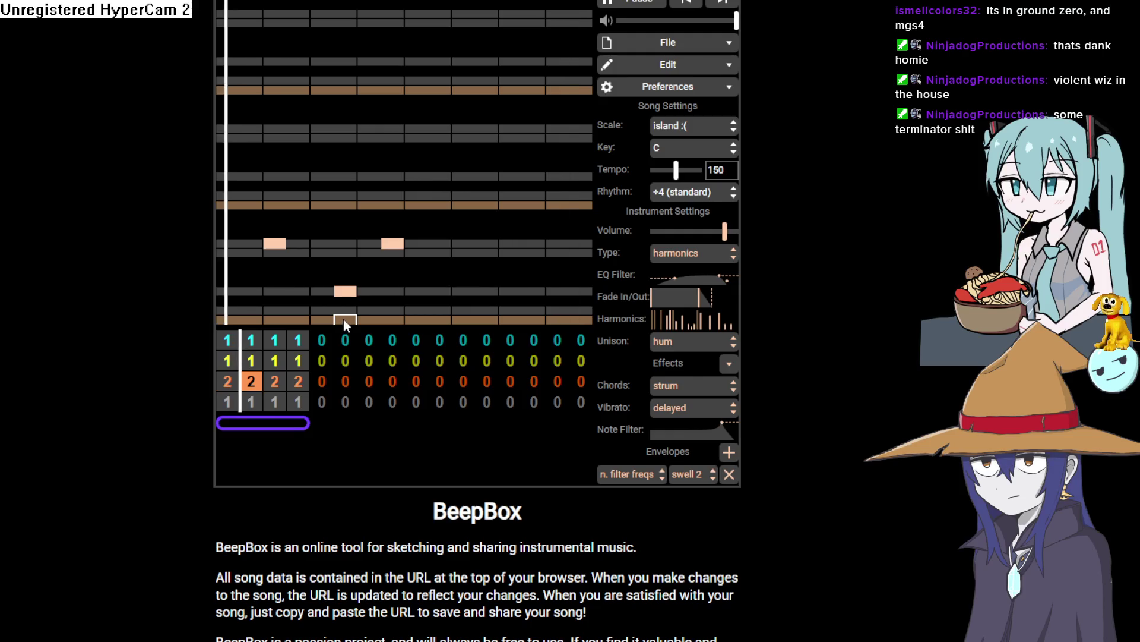
pyautogui.click(479, 207)
pyautogui.click(511, 195)
pyautogui.click(510, 244)
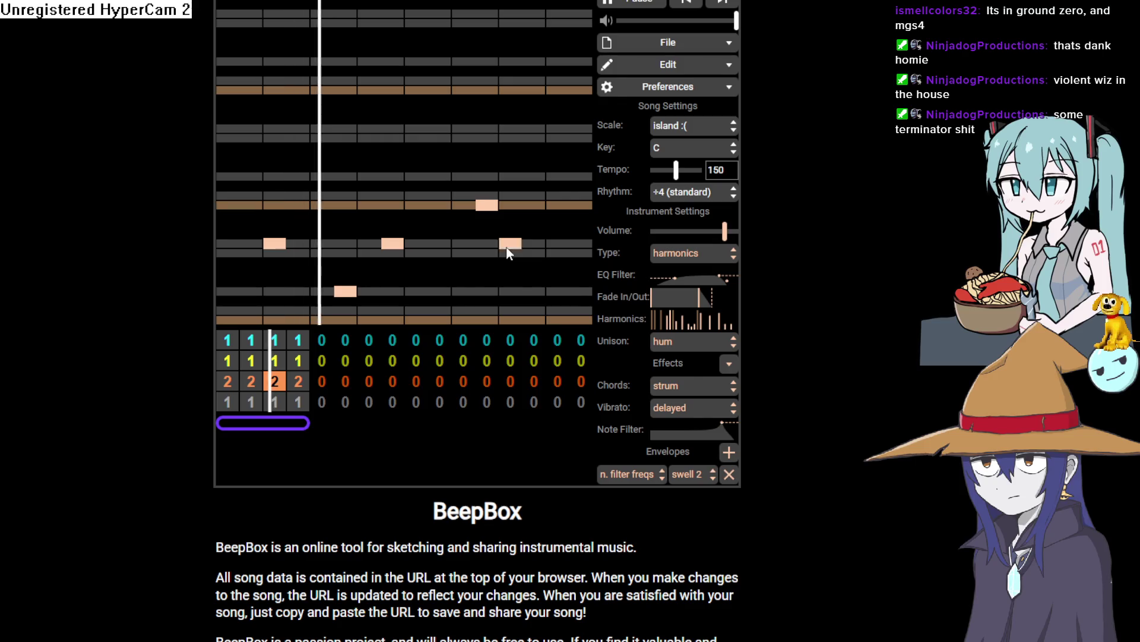
pyautogui.click(533, 195)
pyautogui.click(557, 177)
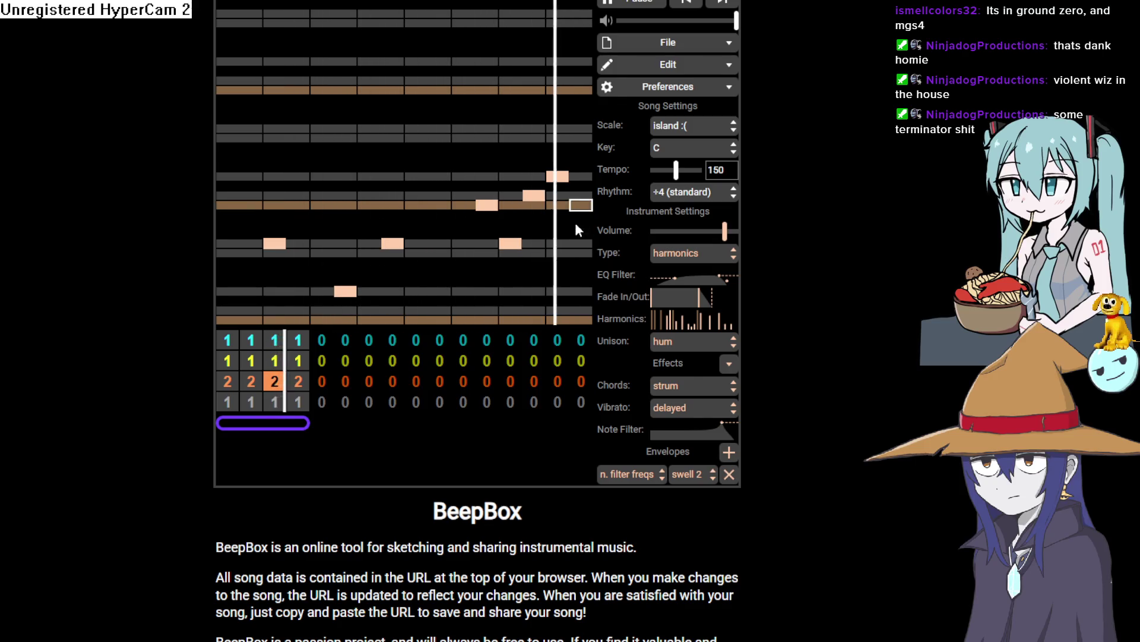
pyautogui.moveTo(563, 178); pyautogui.dragTo(557, 205)
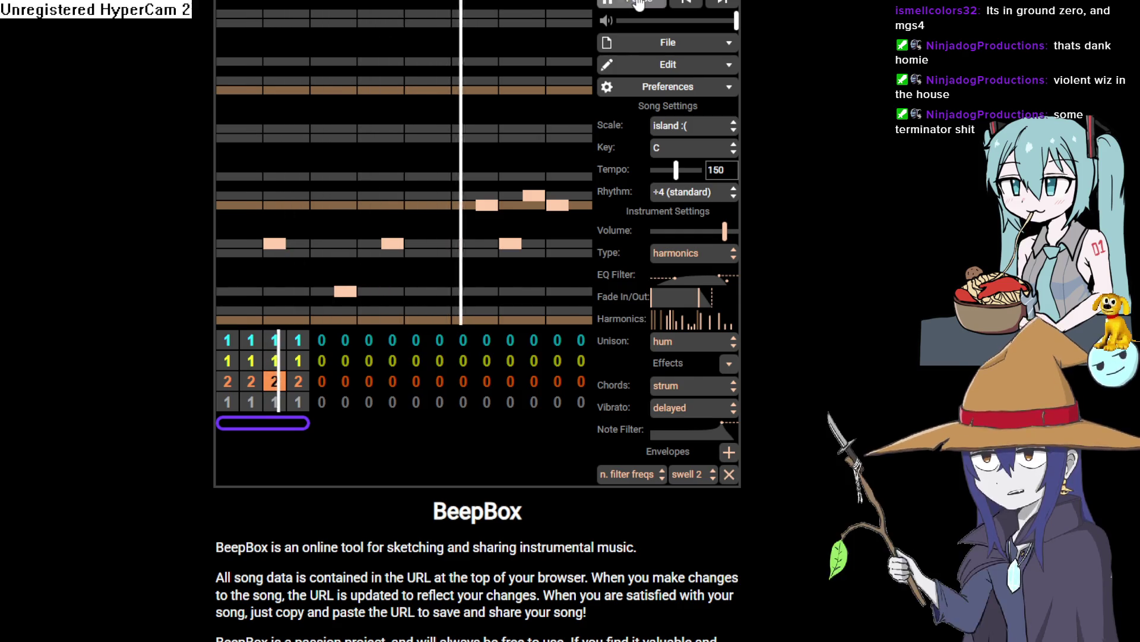
pyautogui.click(630, 3)
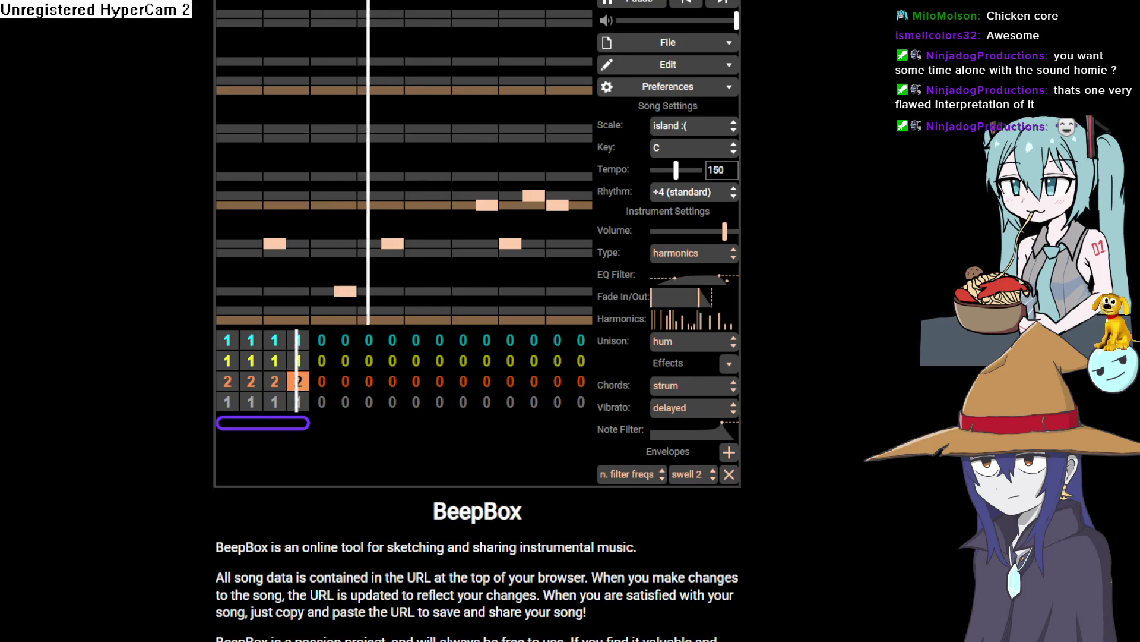
pyautogui.hotkey('alt', 'Tab')
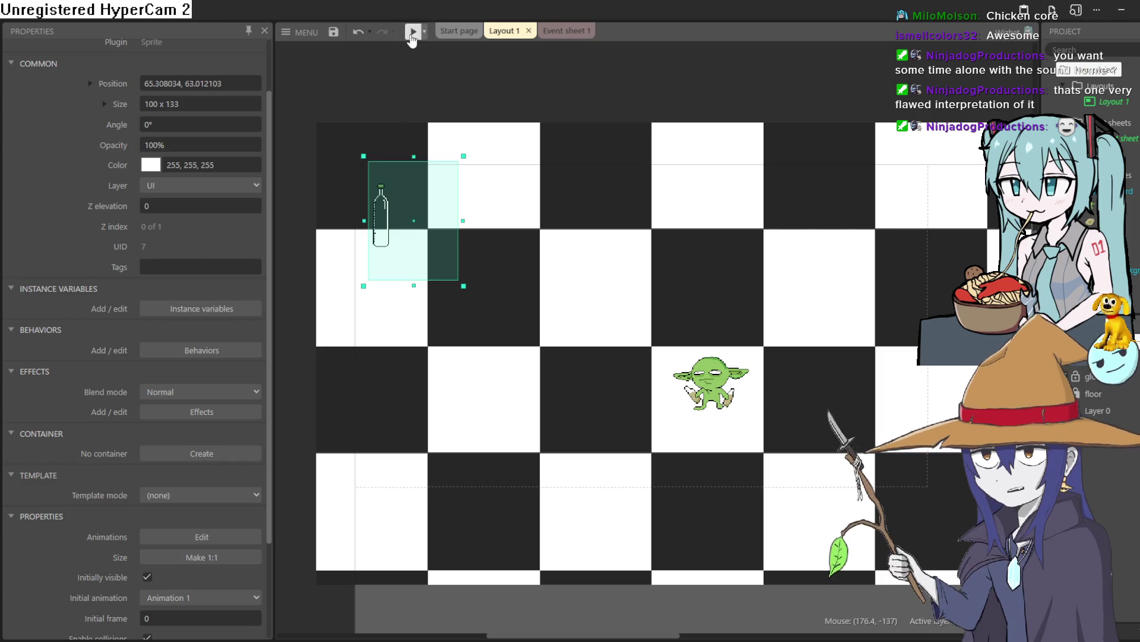
# Preview the game and walk the goblin a few squares to test the puddles.
pyautogui.press('F5')
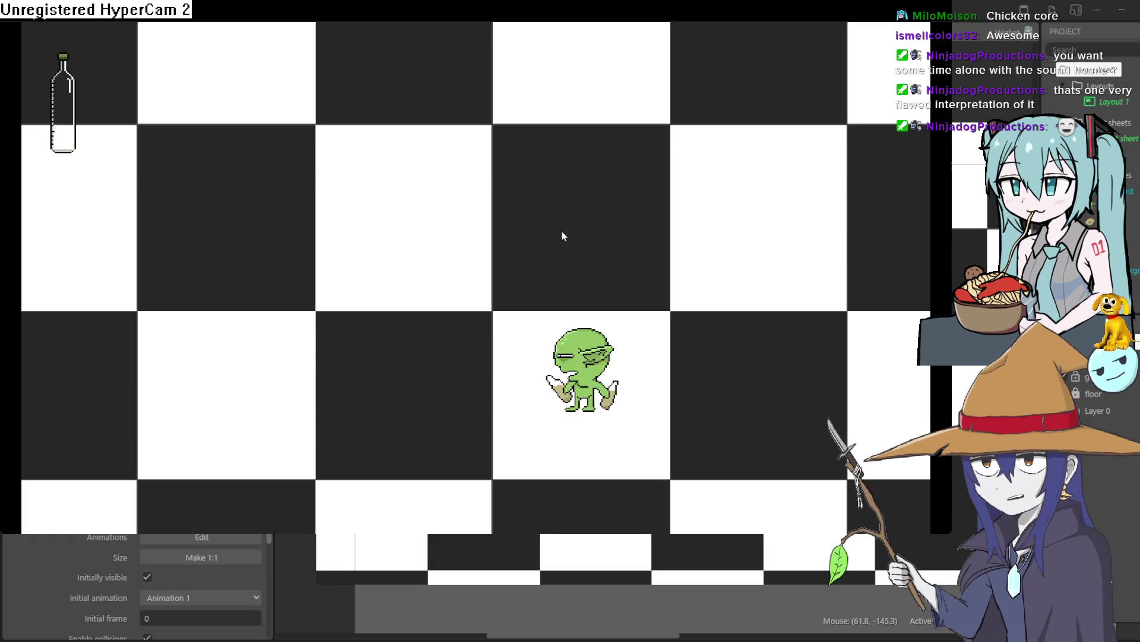
pyautogui.press('Up')
pyautogui.press('Right')
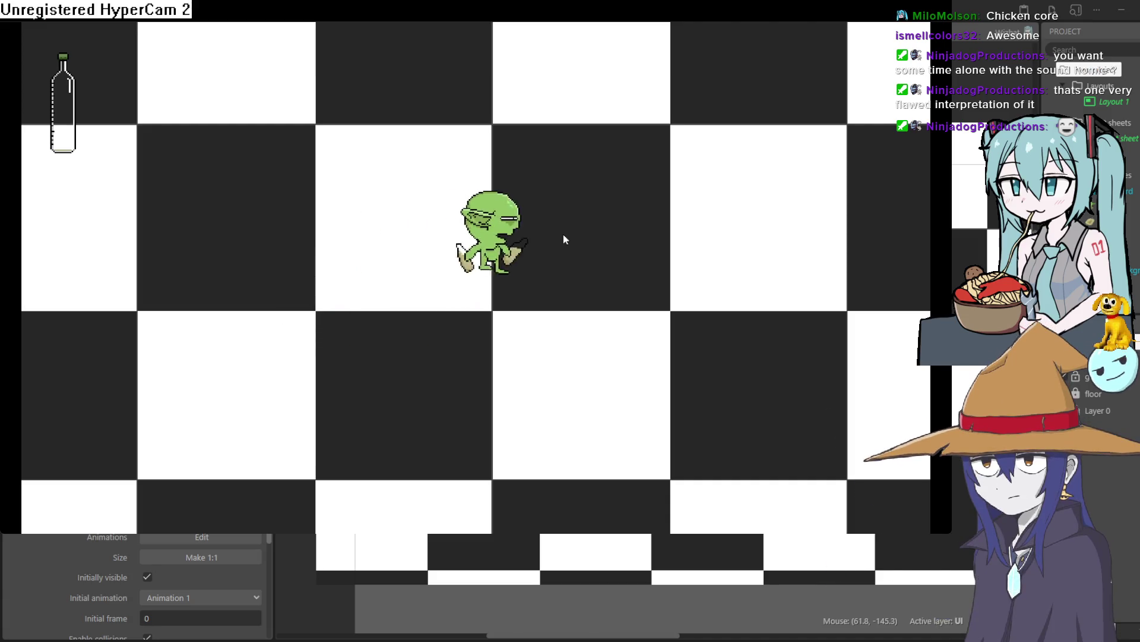
pyautogui.press('Down')
pyautogui.press('Left')
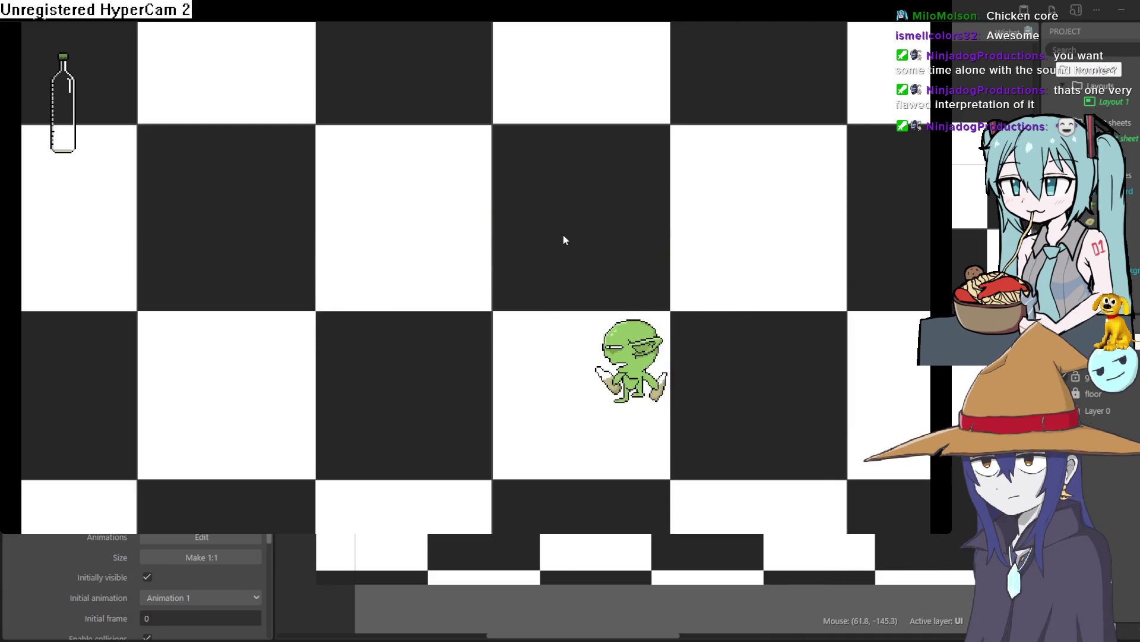
pyautogui.press('Up')
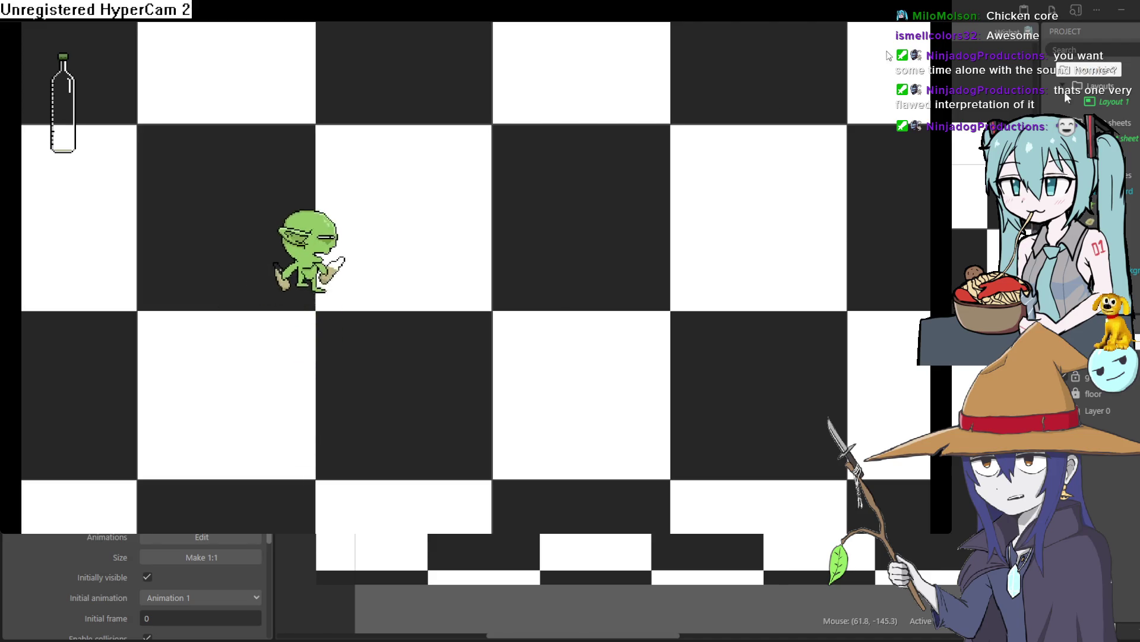
pyautogui.press('Right')
pyautogui.click(369, 48)
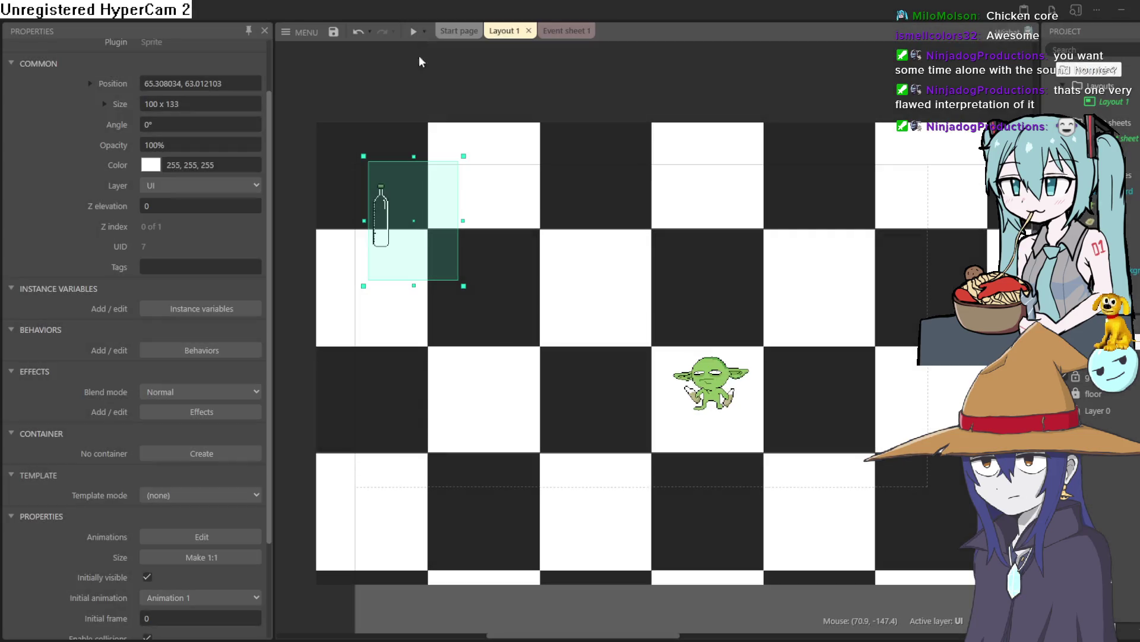
# Preview again, steering the goblin across the whole board to leave puddle trails, then close it.
pyautogui.press('F5')
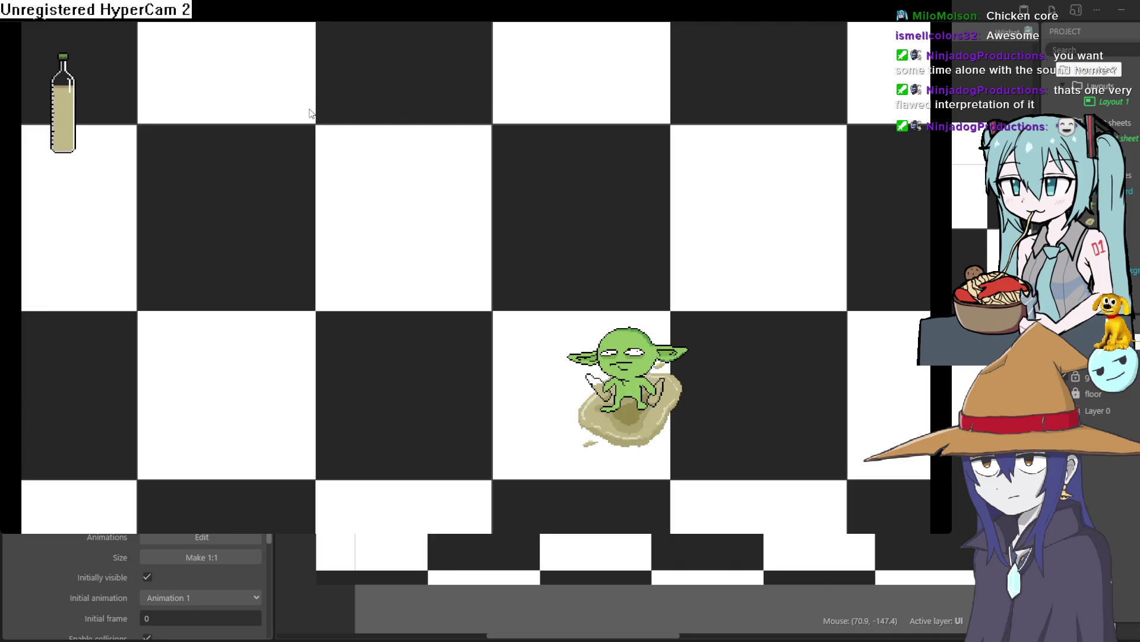
pyautogui.press('Left')
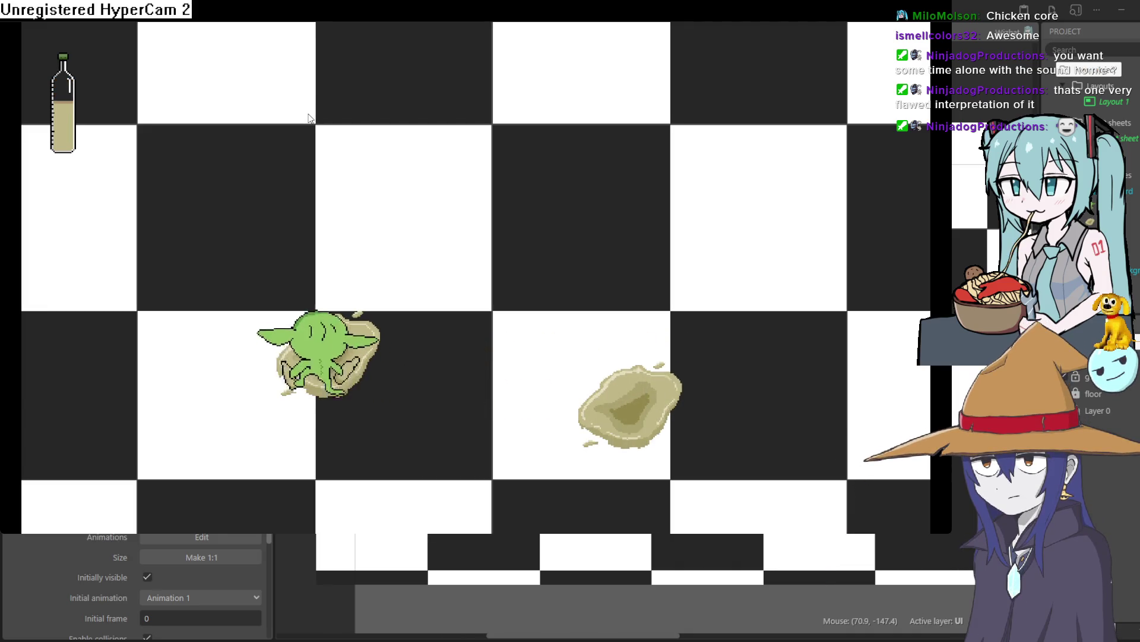
pyautogui.press('Up')
pyautogui.press('Right')
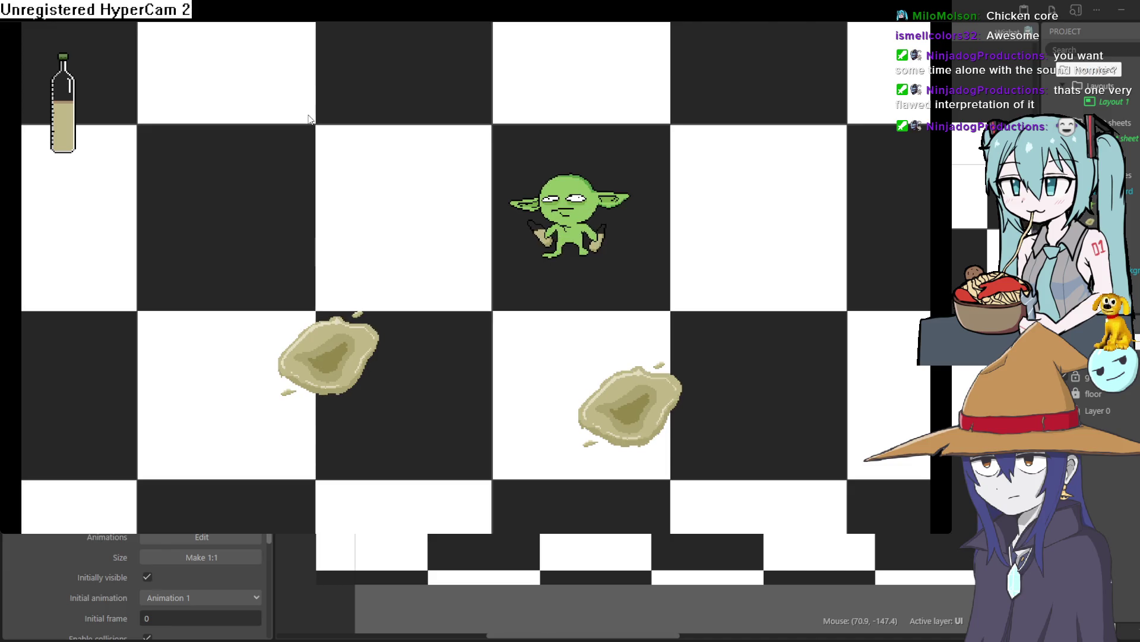
pyautogui.press('Down')
pyautogui.press('Left')
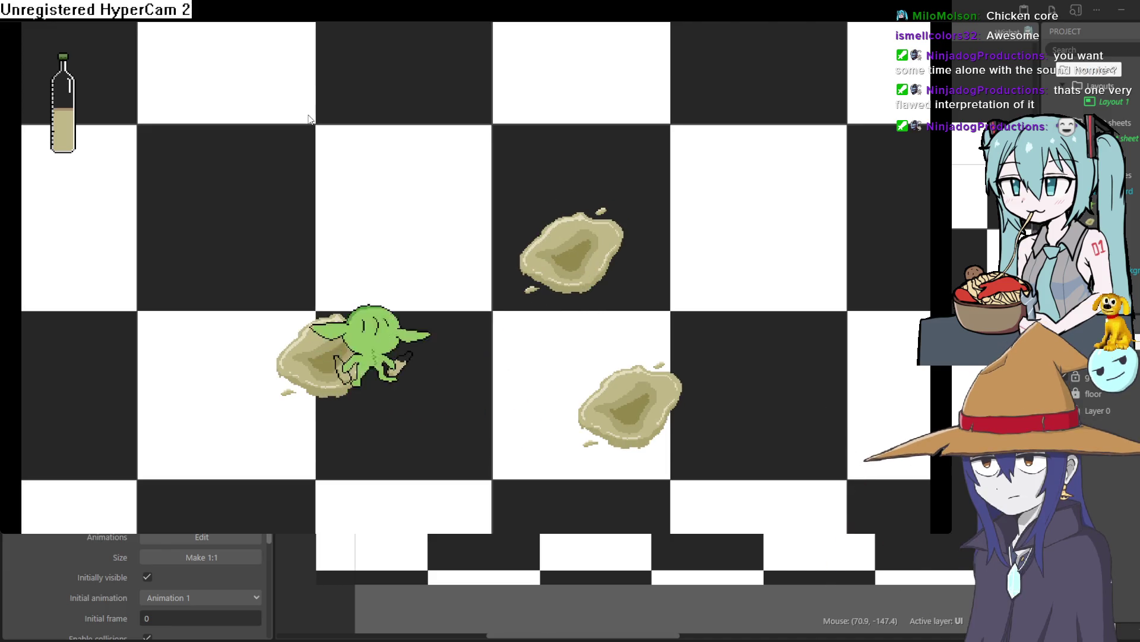
pyautogui.press('Up')
pyautogui.press('Left')
pyautogui.press('Up')
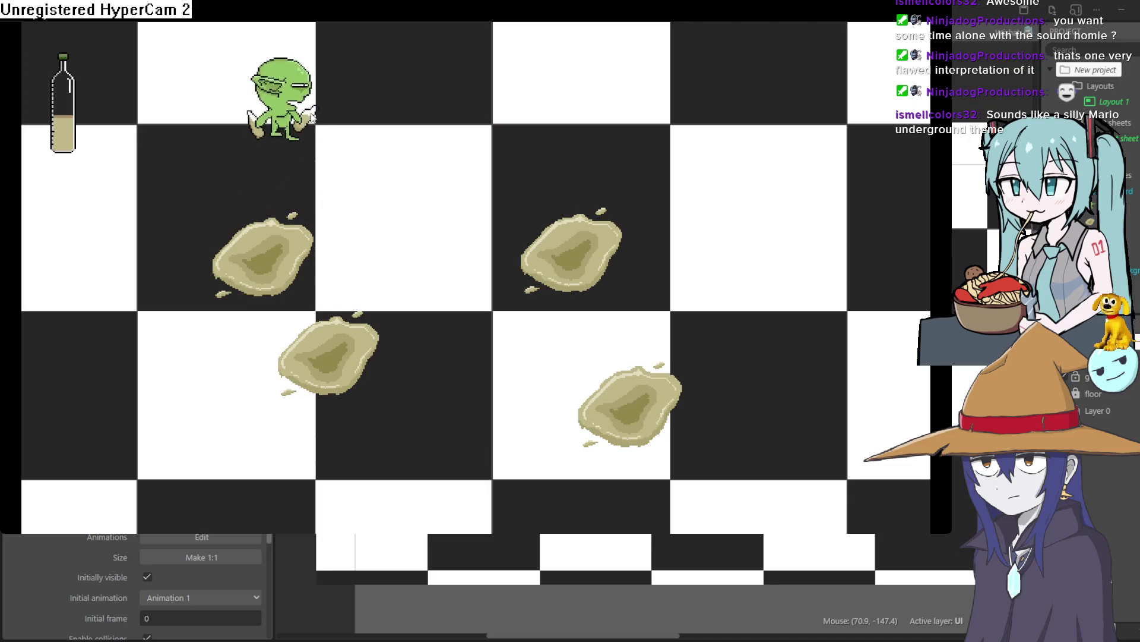
pyautogui.press('Right')
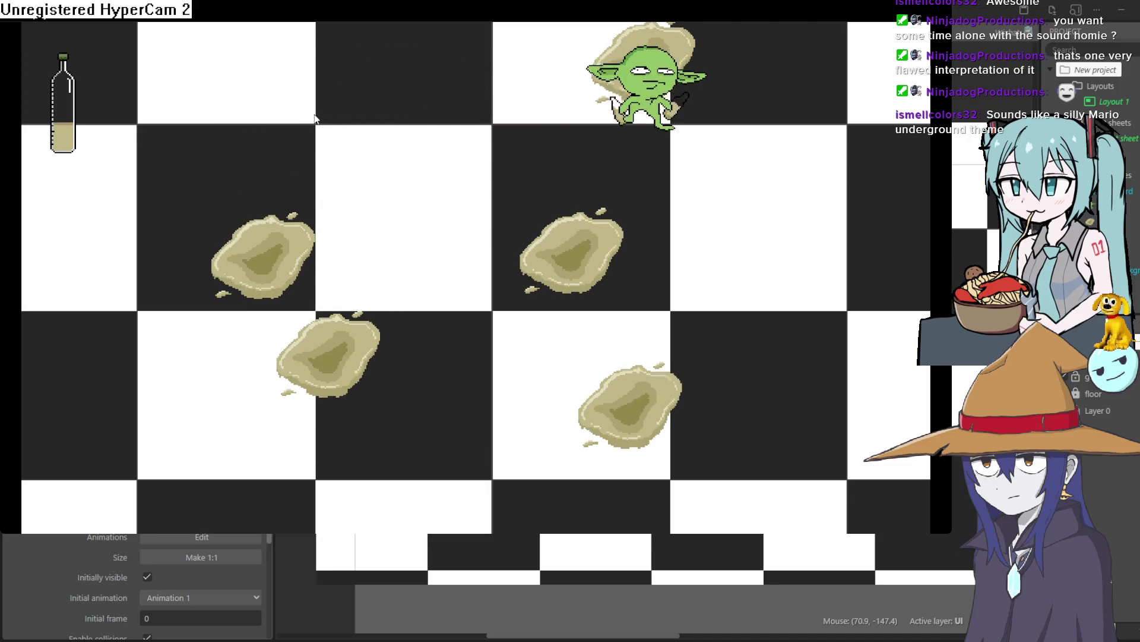
pyautogui.press('Down')
pyautogui.press('Right')
pyautogui.press('Left')
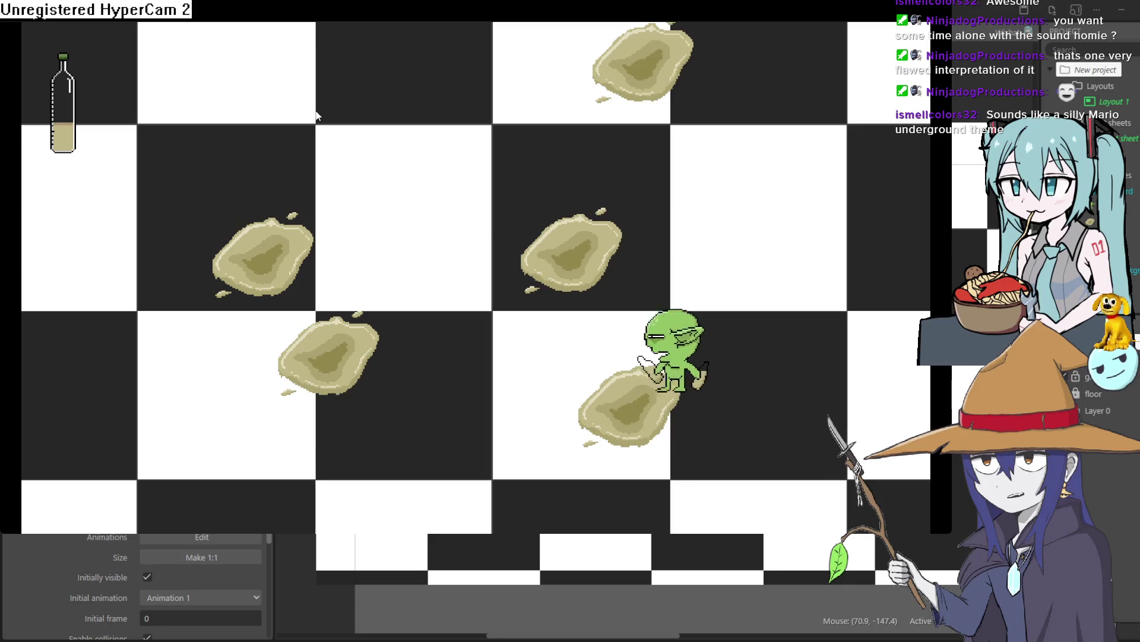
pyautogui.press('Up')
pyautogui.press('Left')
pyautogui.press('Up')
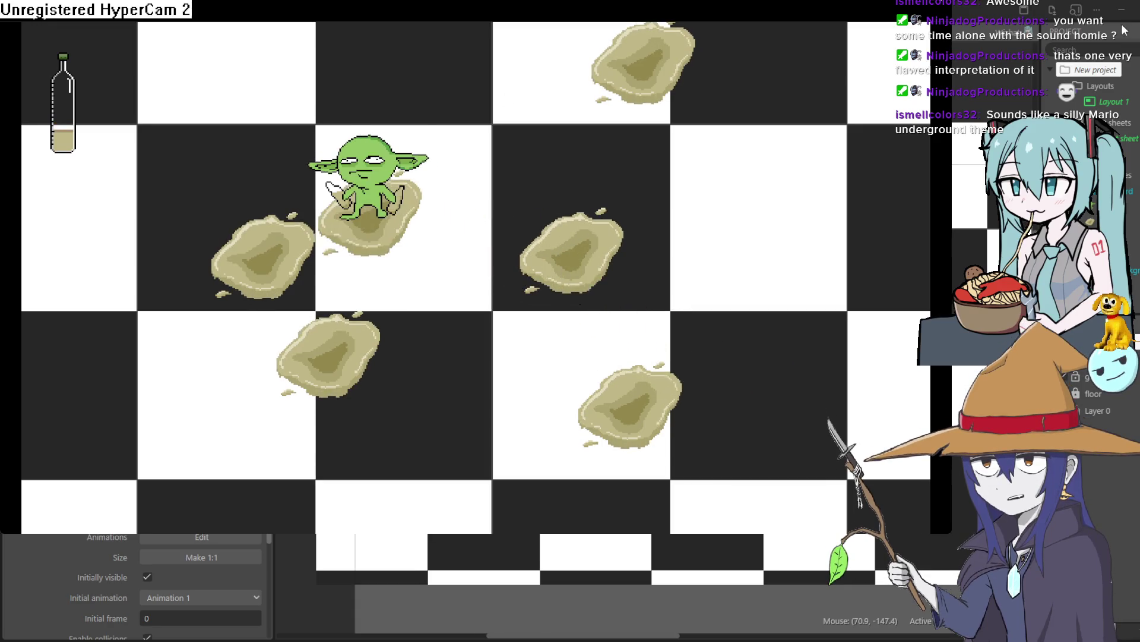
pyautogui.click(1124, 30)
pyautogui.press('F5')
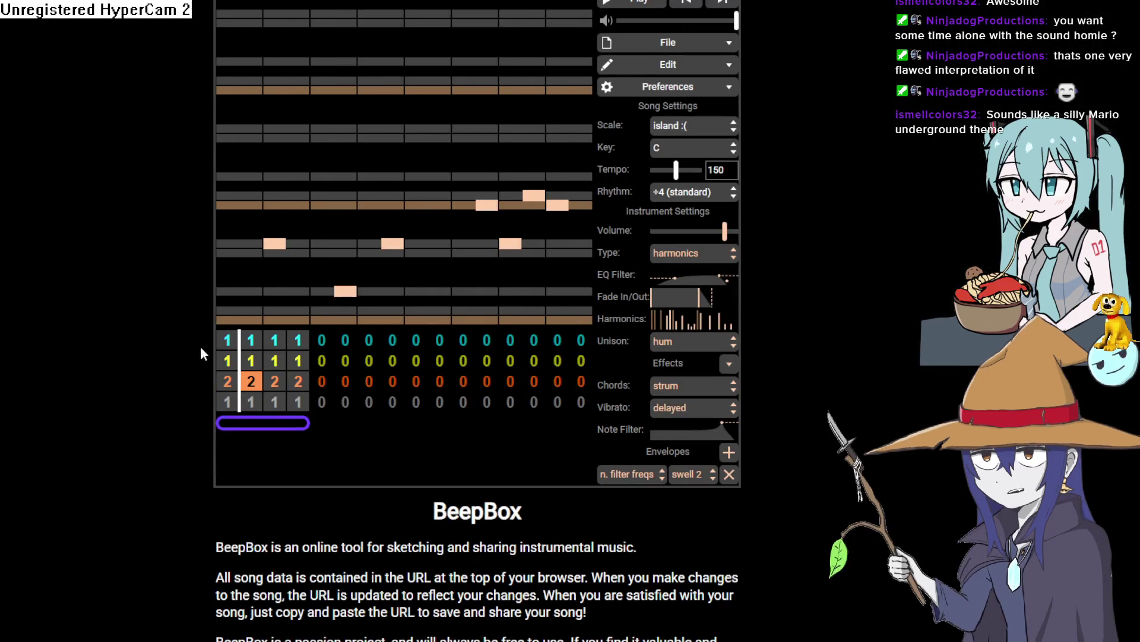
# Assign pattern 2 to channel 1's second bar.
pyautogui.click(227, 340)
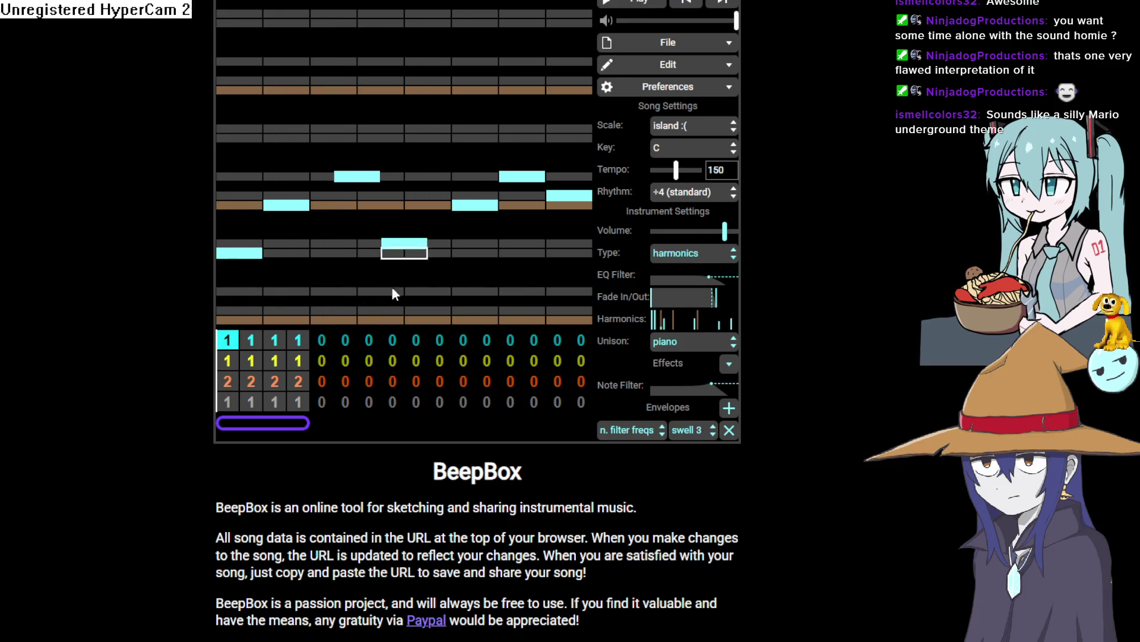
pyautogui.click(258, 343)
pyautogui.press('2')
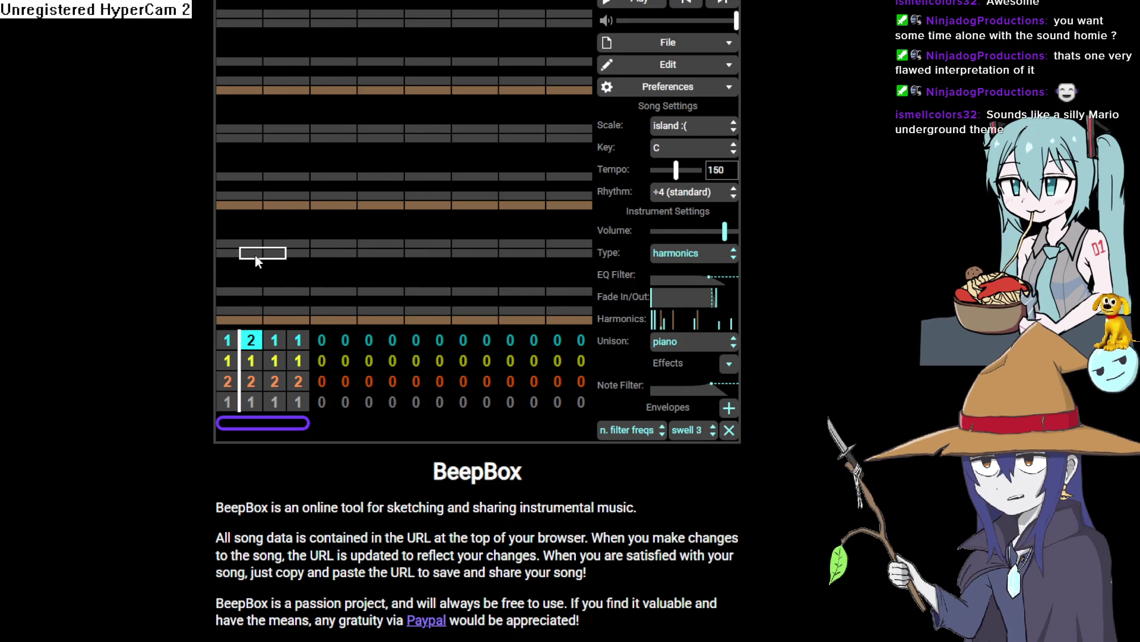
pyautogui.click(260, 337)
pyautogui.write('1')
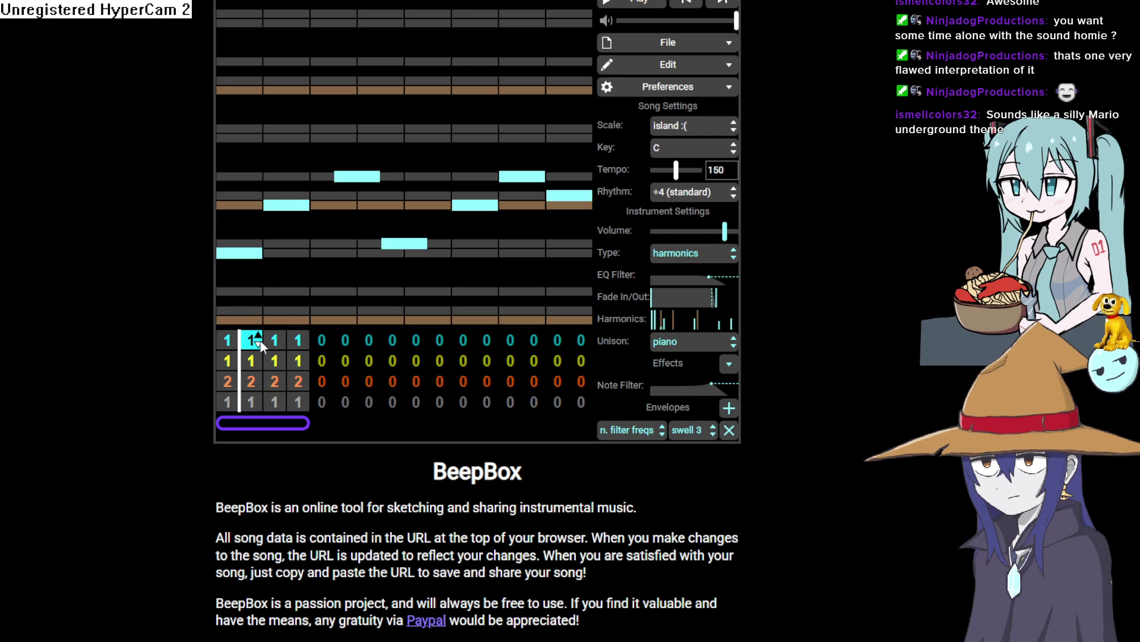
pyautogui.click(260, 345)
pyautogui.click(261, 342)
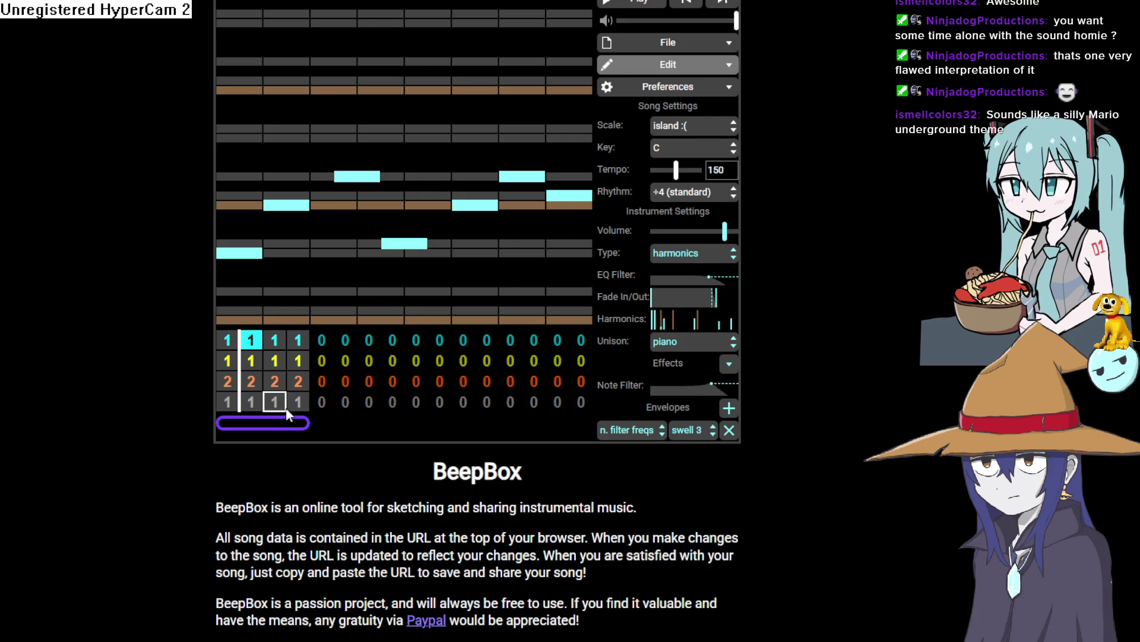
pyautogui.click(258, 336)
pyautogui.write('2')
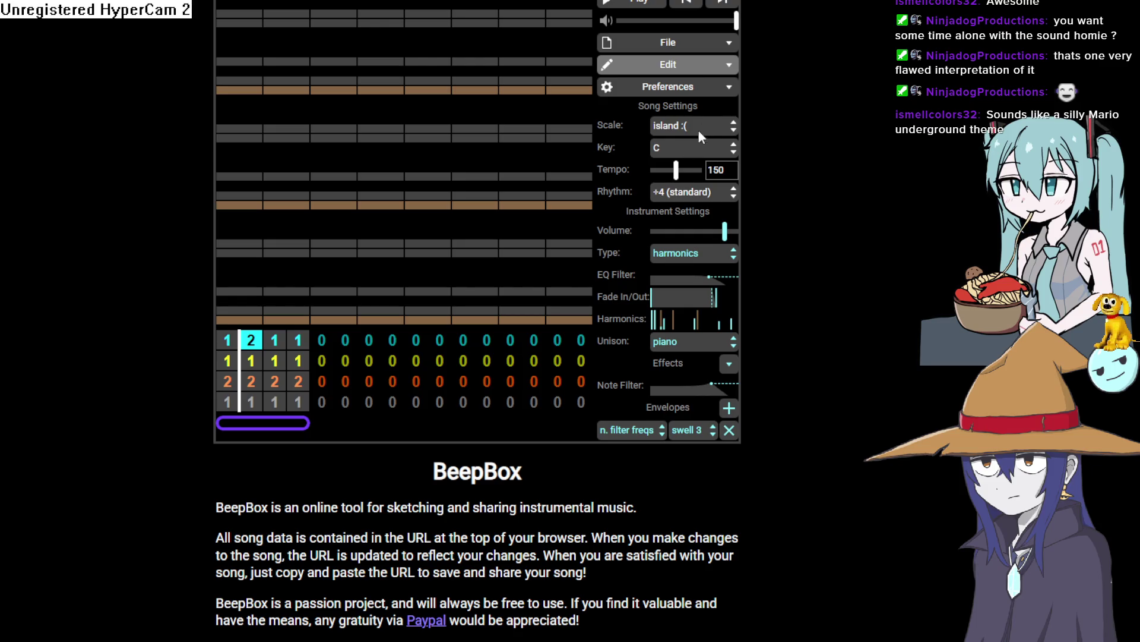
# Paste the copied notes into pattern 2 and rework them, ending on a high note.
pyautogui.hotkey('ctrl', 'v')
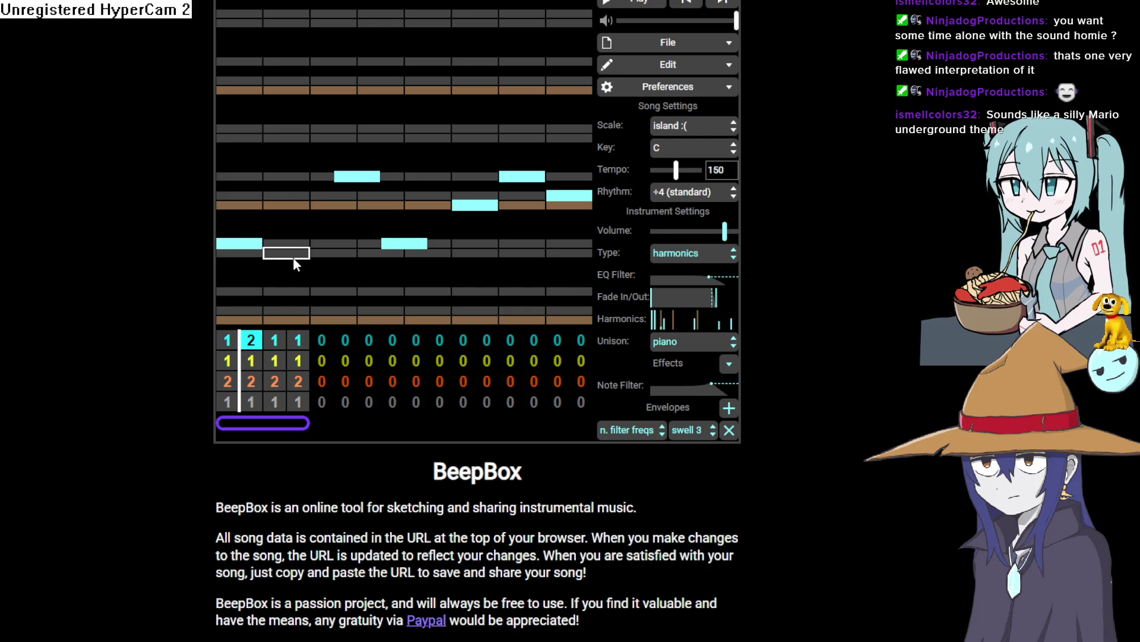
pyautogui.click(295, 212)
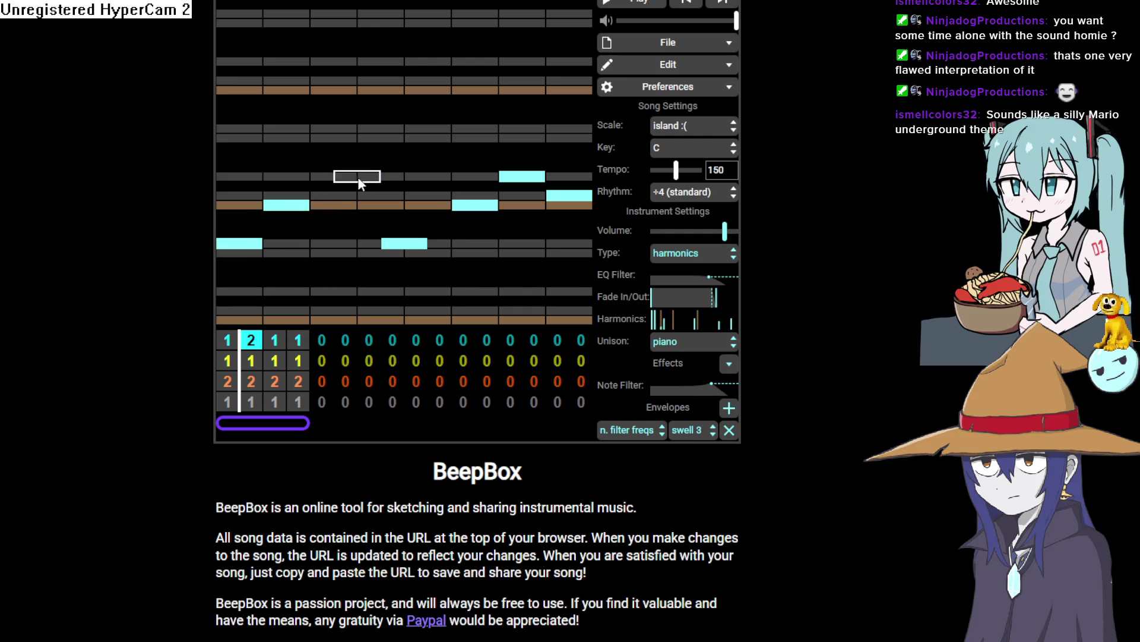
pyautogui.moveTo(358, 176); pyautogui.dragTo(371, 144)
pyautogui.click(361, 140)
pyautogui.click(472, 243)
pyautogui.moveTo(522, 177); pyautogui.dragTo(516, 207)
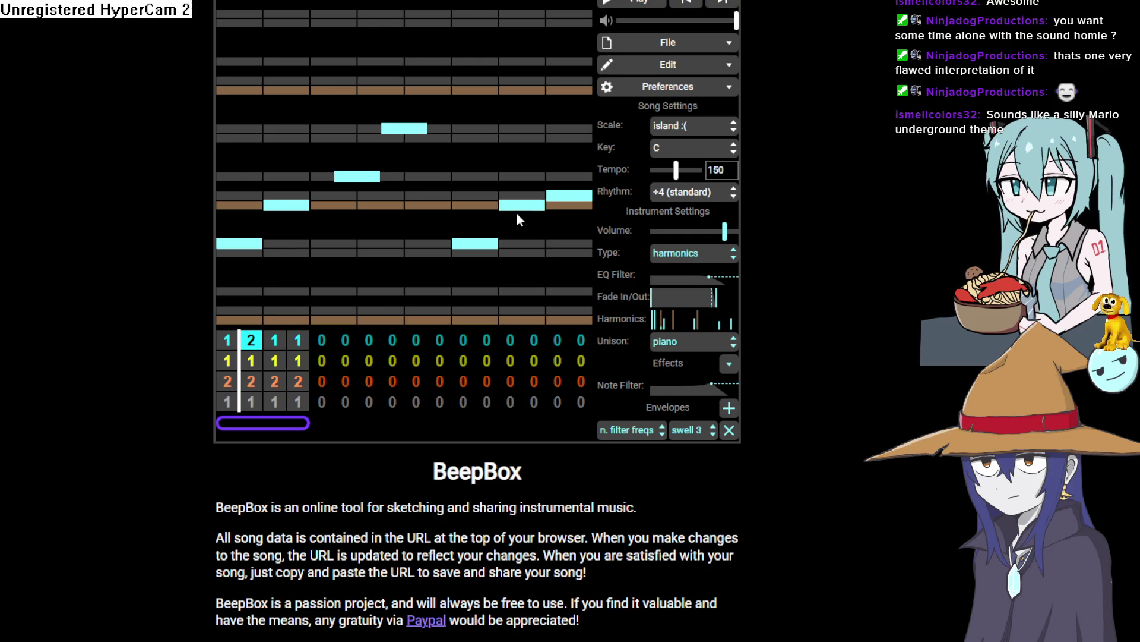
pyautogui.click(572, 156)
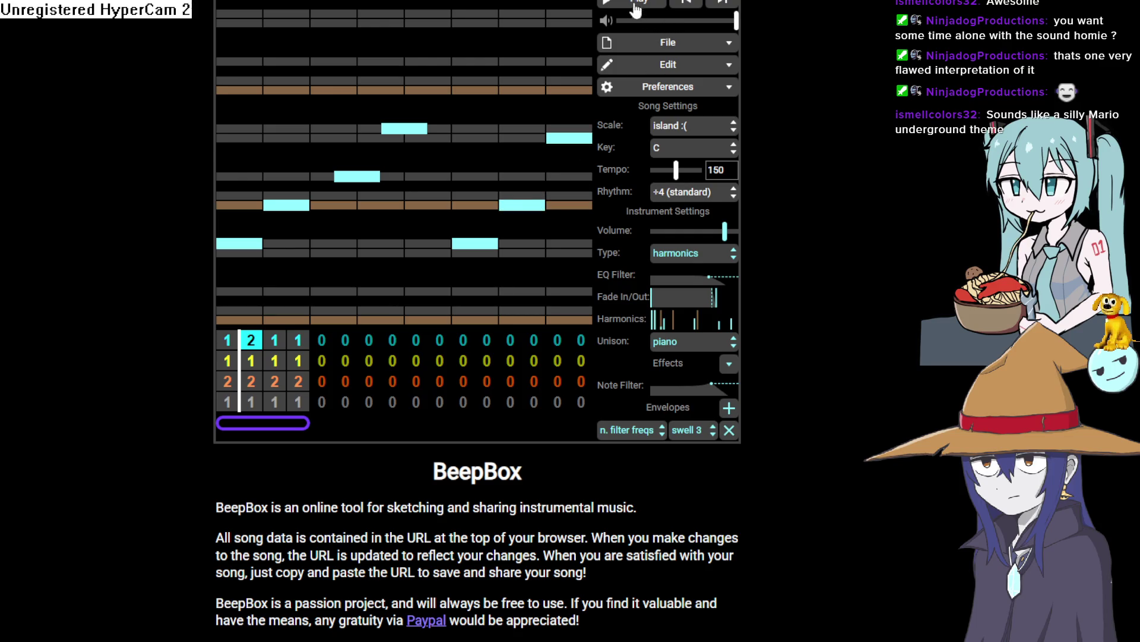
# Set channel 1's fourth bar to pattern 2, add a middle note, and play the loop.
pyautogui.click(298, 340)
pyautogui.press('2')
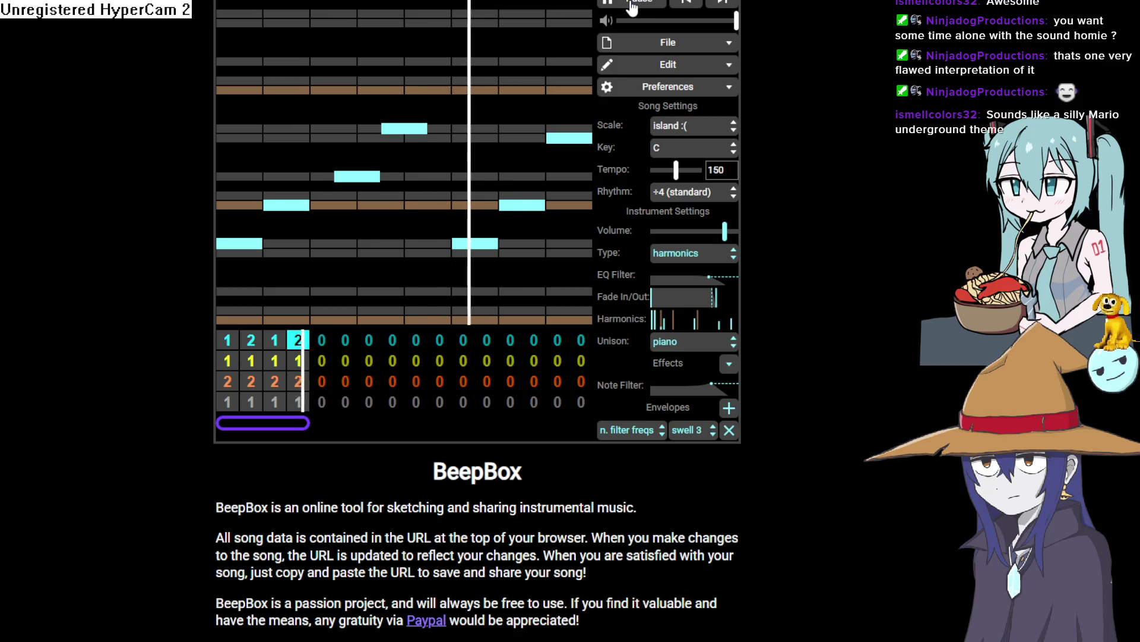
pyautogui.click(400, 205)
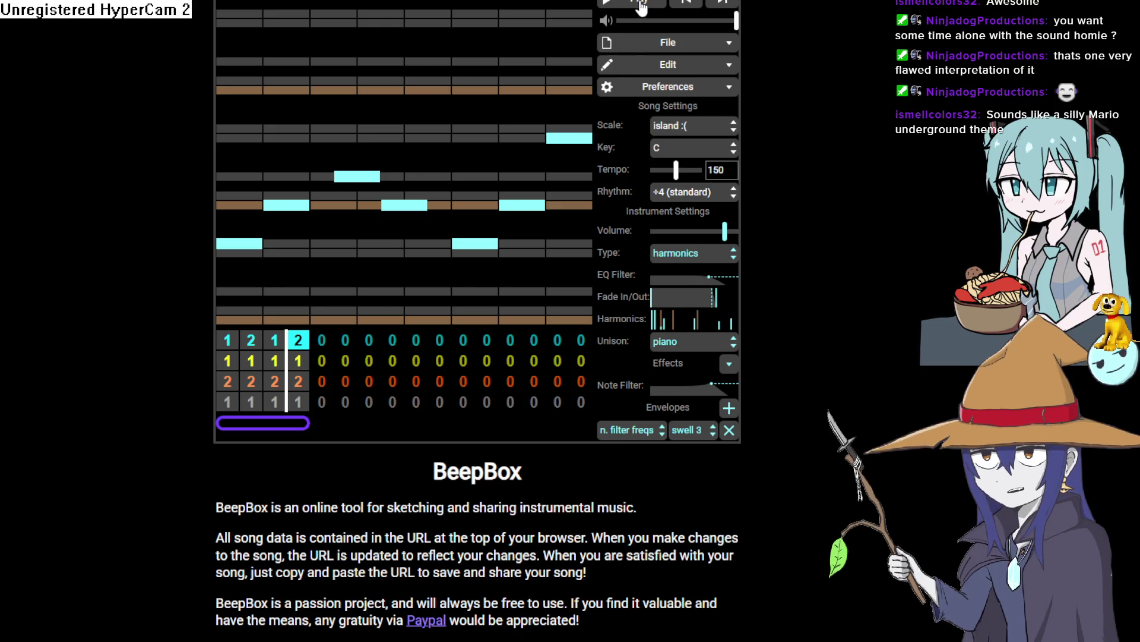
pyautogui.click(641, 4)
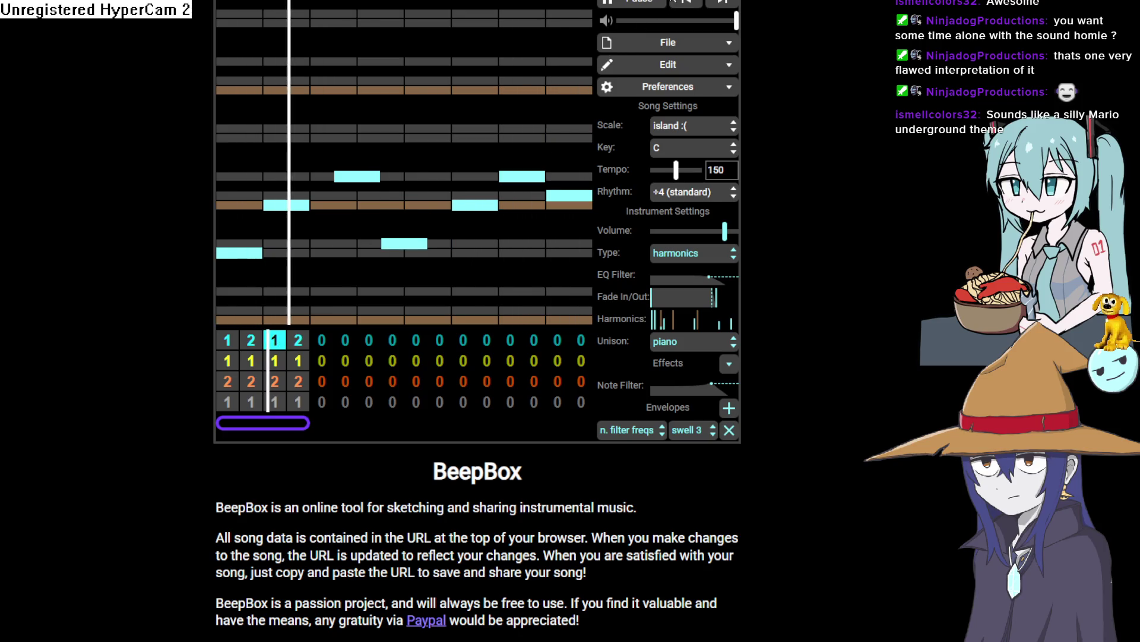
pyautogui.click(631, 5)
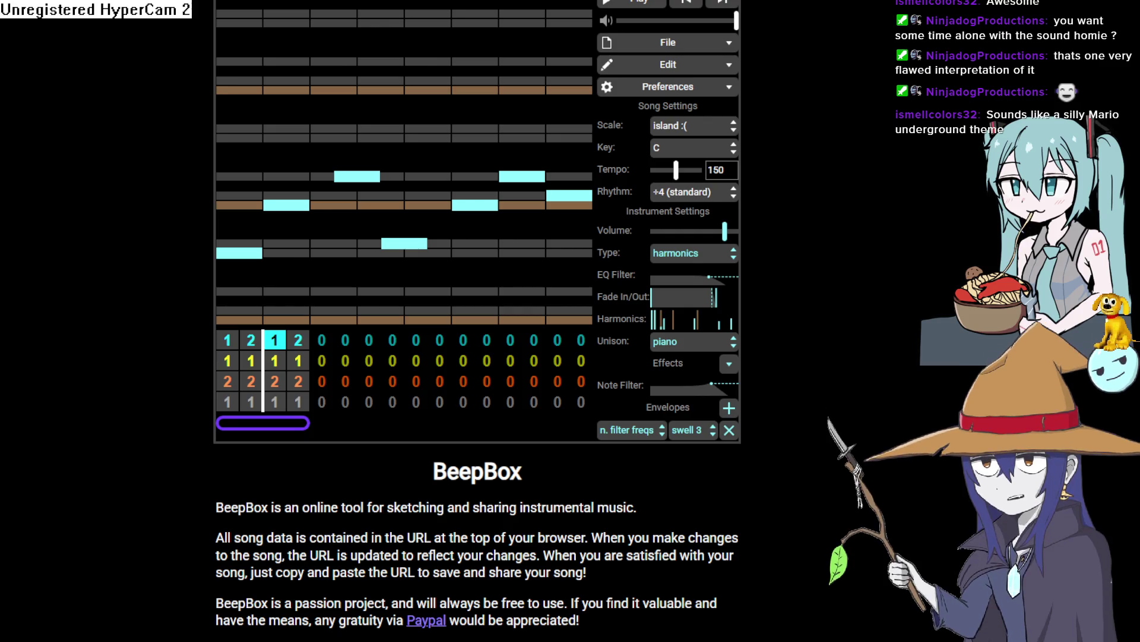
pyautogui.hotkey('alt', 'Tab')
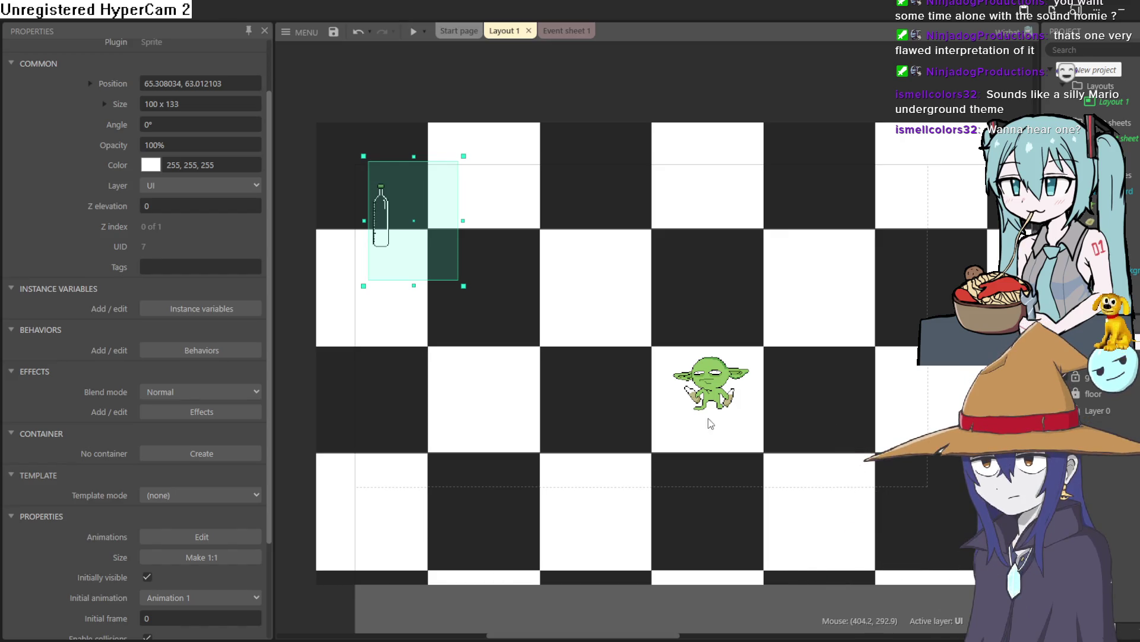
# View the Layout properties, reselect the bottle sprite, then return to the Aseprite sketch.
pyautogui.click(775, 81)
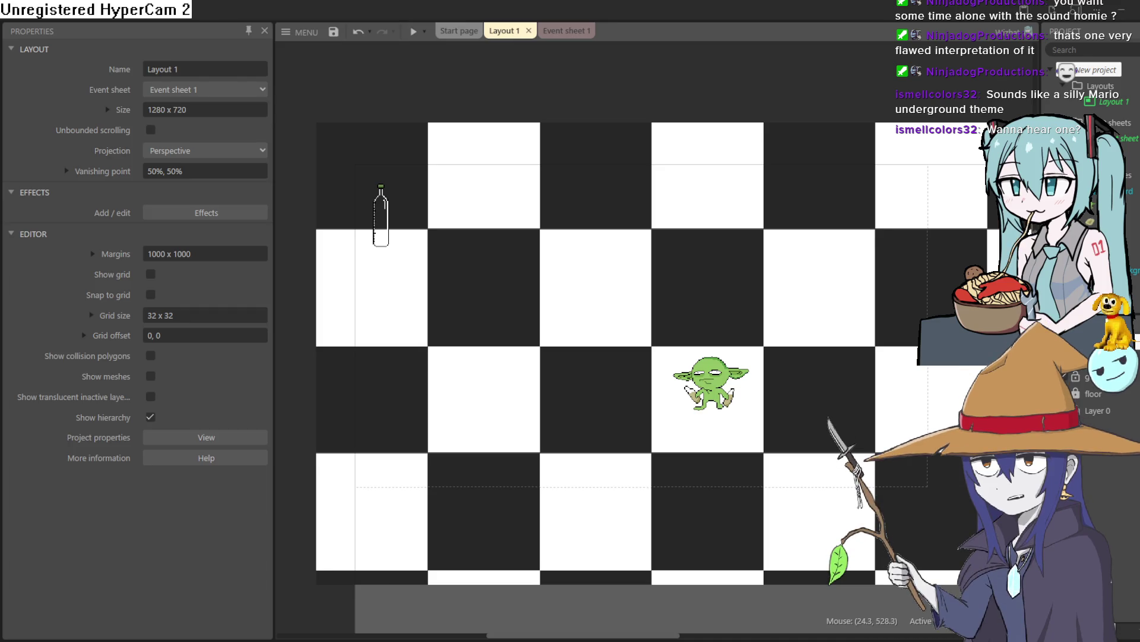
pyautogui.click(381, 215)
pyautogui.hotkey('alt', 'Tab')
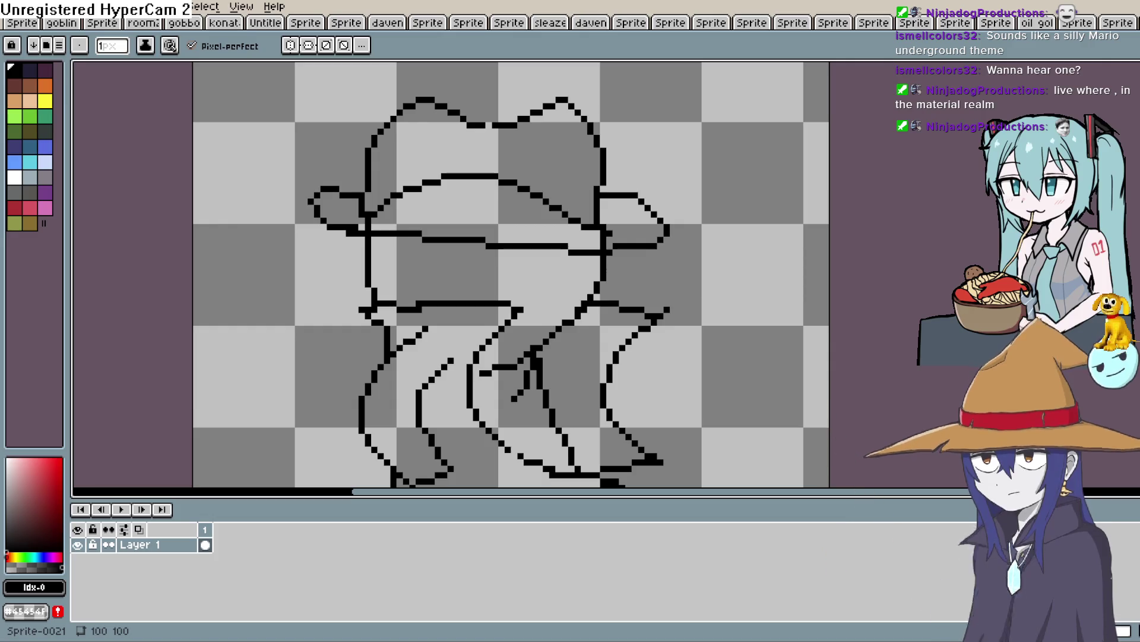
pyautogui.press('e')
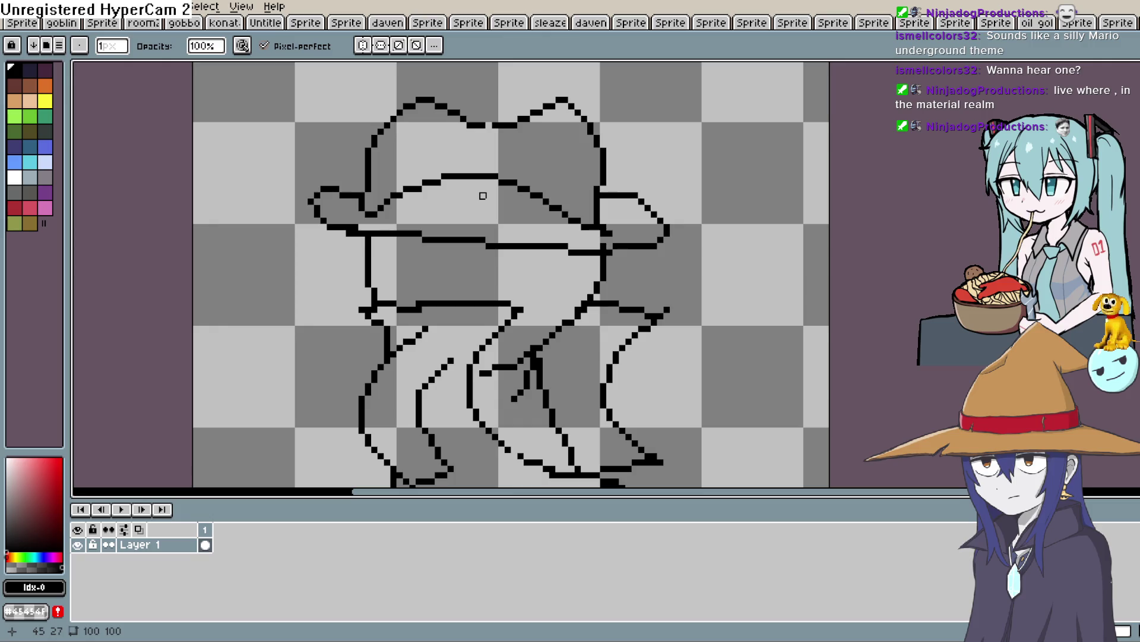
pyautogui.press('d')
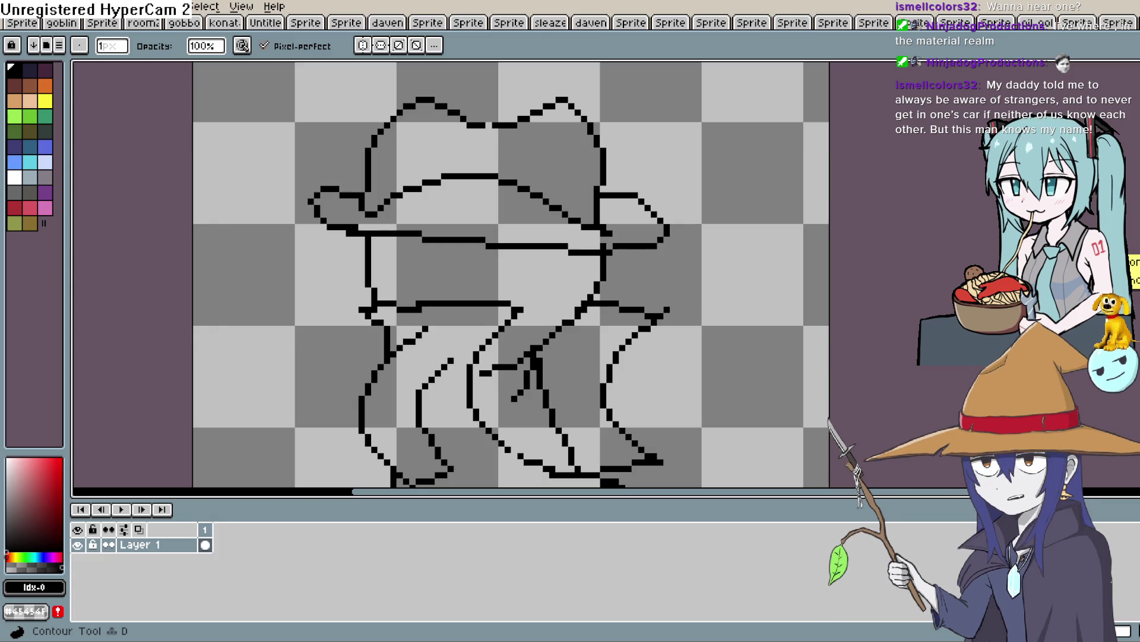
pyautogui.press('b')
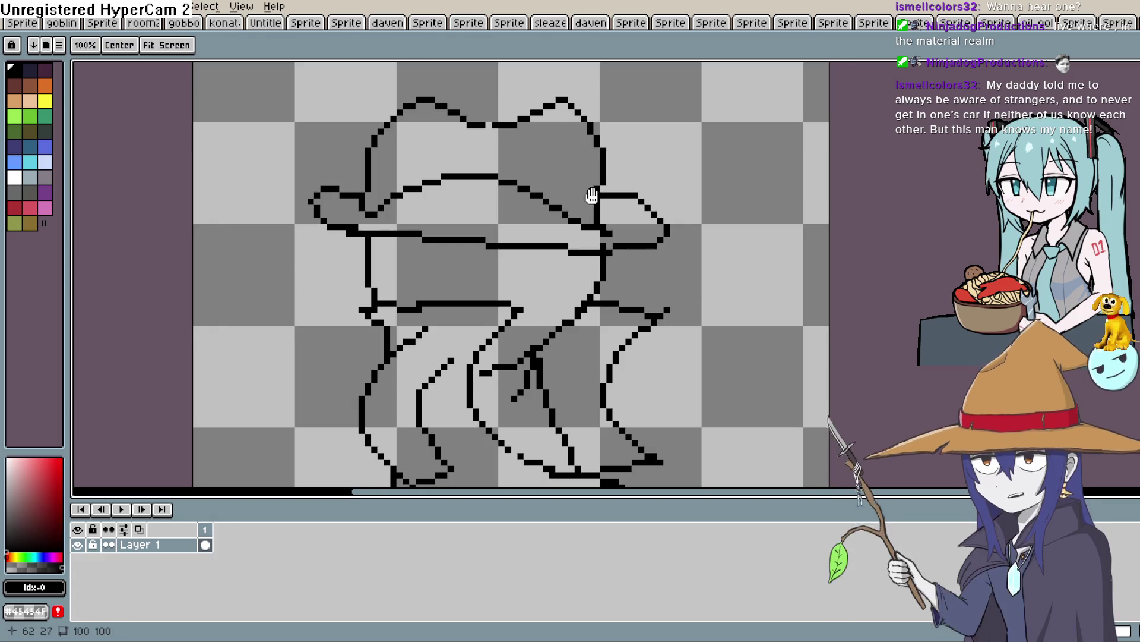
# Draw narrow half-closed eye outlines beneath the hat brim.
pyautogui.moveTo(590, 194)
pyautogui.mouseDown()
pyautogui.moveTo(600, 211)
pyautogui.moveTo(554, 154)
pyautogui.moveTo(594, 142)
pyautogui.moveTo(583, 214)
pyautogui.mouseUp()
pyautogui.press('space')
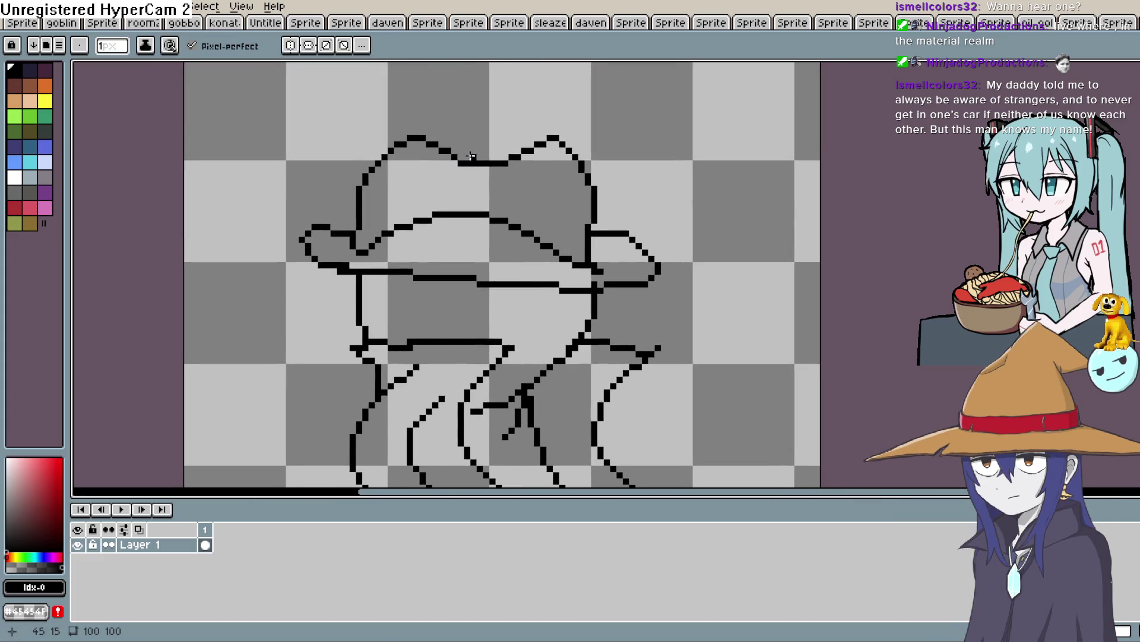
pyautogui.moveTo(499, 169); pyautogui.dragTo(458, 187)
pyautogui.hotkey('ctrl', 'z')
pyautogui.press('space')
pyautogui.moveTo(639, 215); pyautogui.dragTo(610, 122)
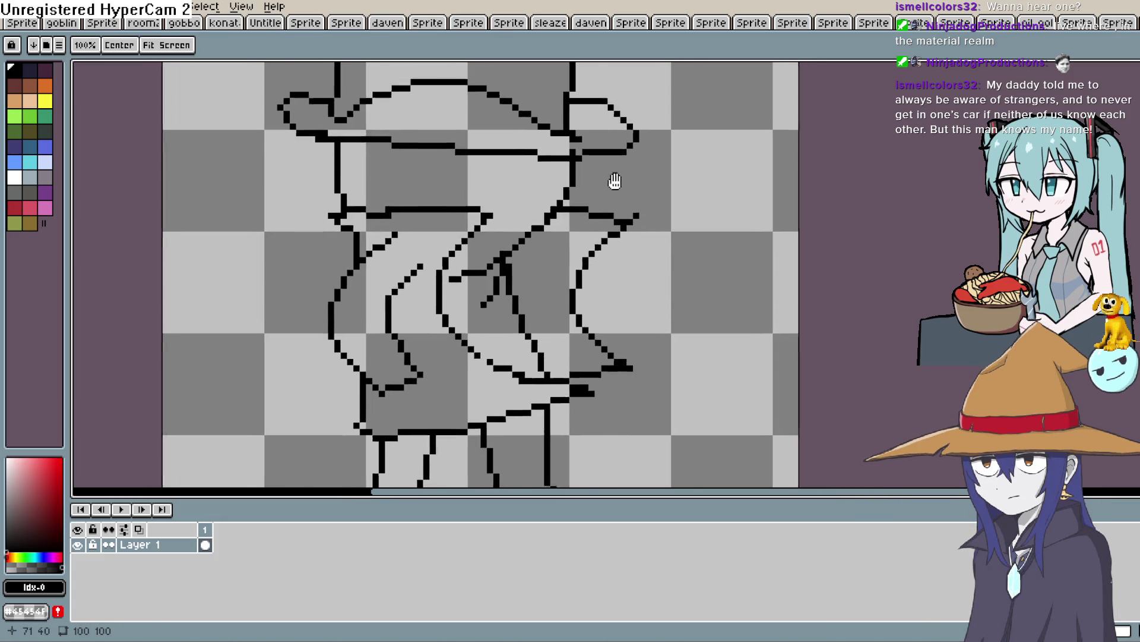
pyautogui.scroll(1, 601, 196)
pyautogui.moveTo(553, 260)
pyautogui.mouseDown()
pyautogui.moveTo(561, 247)
pyautogui.moveTo(456, 285)
pyautogui.mouseUp()
pyautogui.moveTo(502, 184)
pyautogui.mouseDown()
pyautogui.moveTo(451, 200)
pyautogui.moveTo(539, 193)
pyautogui.moveTo(582, 208)
pyautogui.moveTo(594, 192)
pyautogui.moveTo(569, 198)
pyautogui.mouseUp()
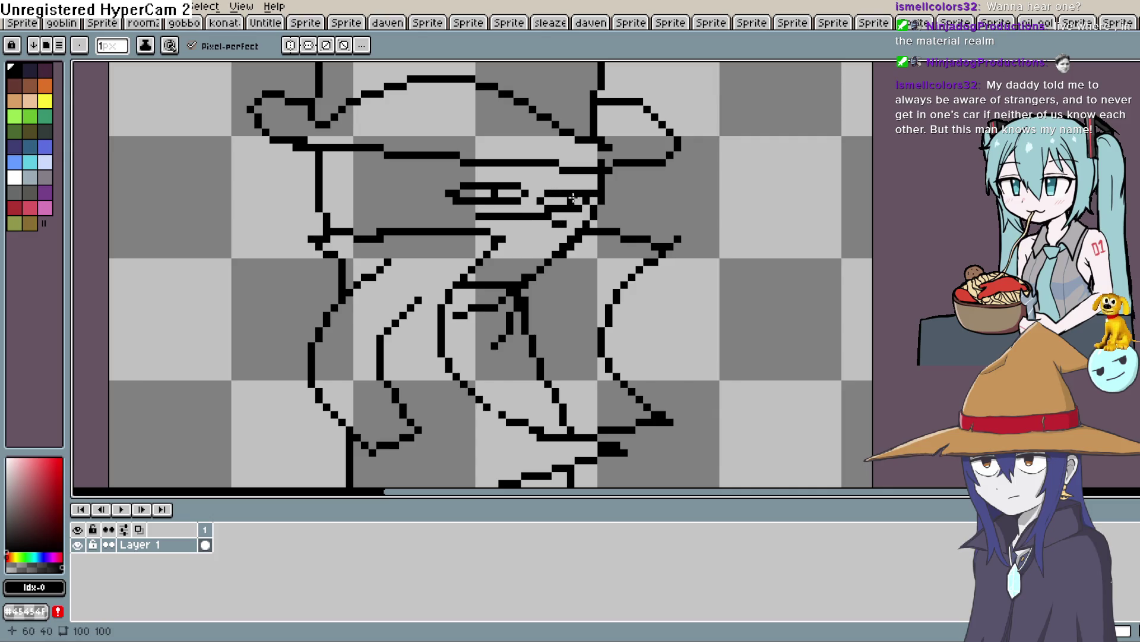
pyautogui.scroll(1, 599, 231)
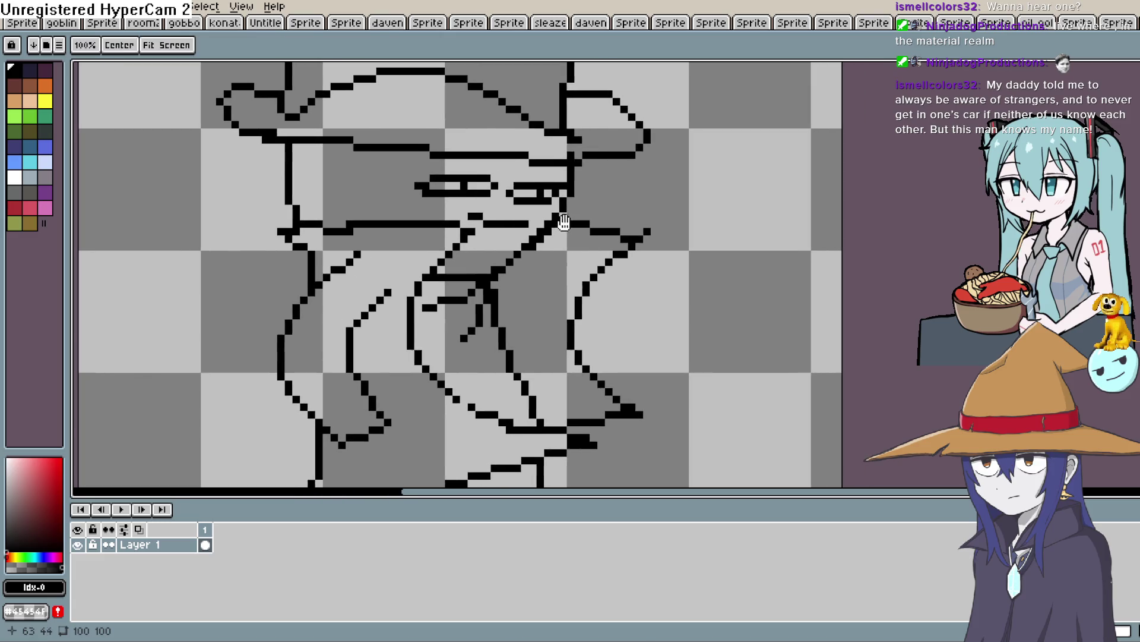
# Draw a new left-side head line and erase the old one with its stray tip pixel.
pyautogui.press('e')
pyautogui.scroll(1, 685, 134)
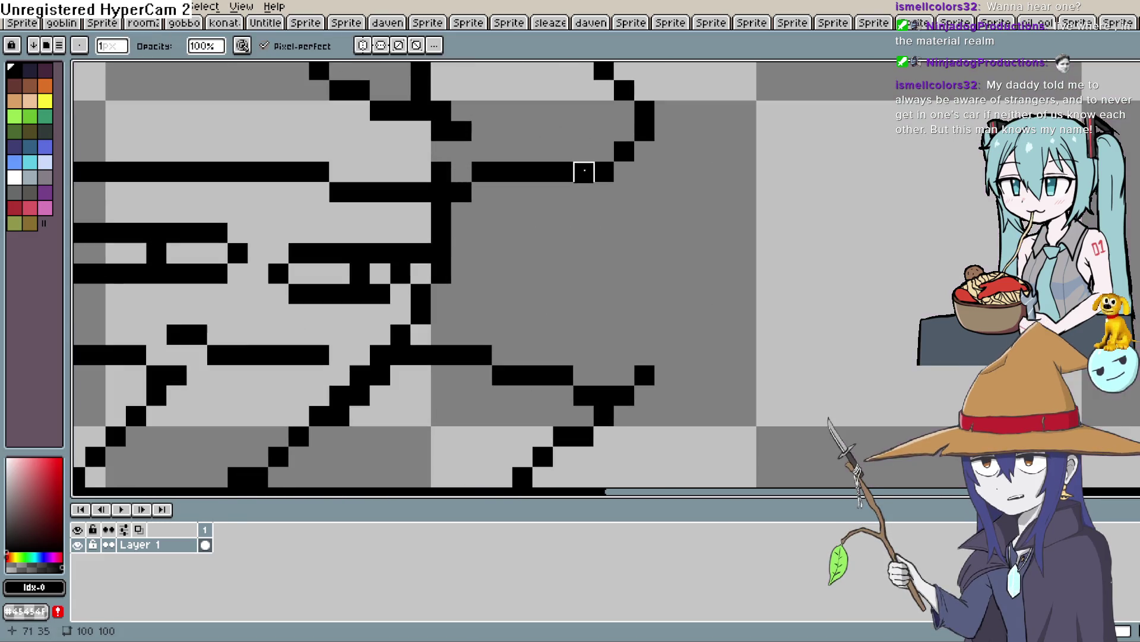
pyautogui.moveTo(399, 254); pyautogui.dragTo(719, 146)
pyautogui.scroll(-2, 718, 146)
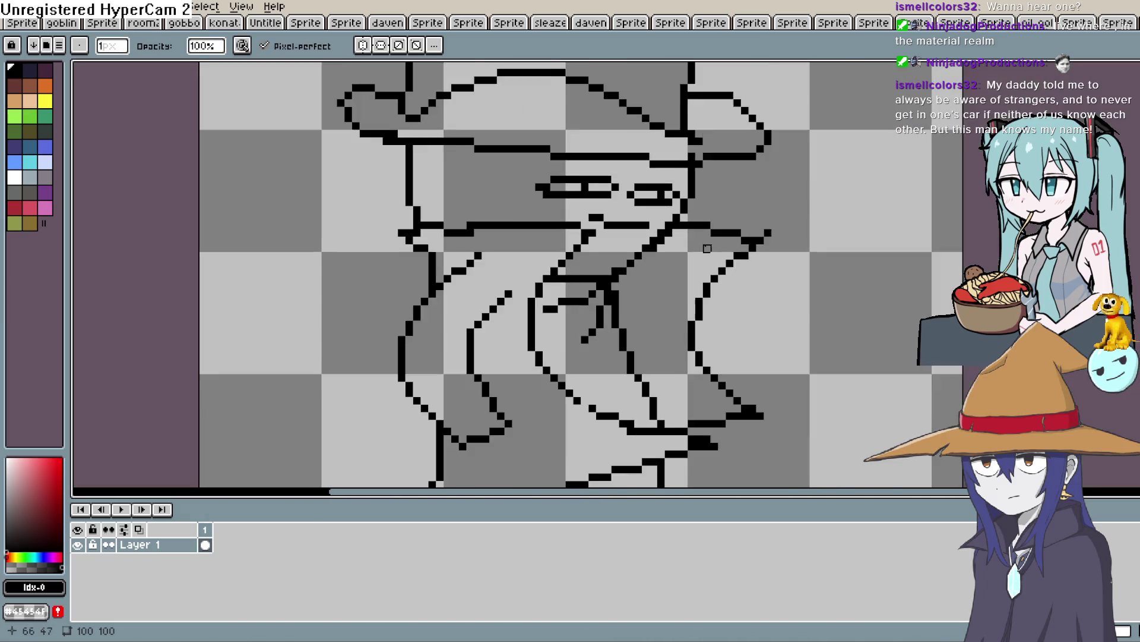
pyautogui.moveTo(791, 131); pyautogui.dragTo(807, 168)
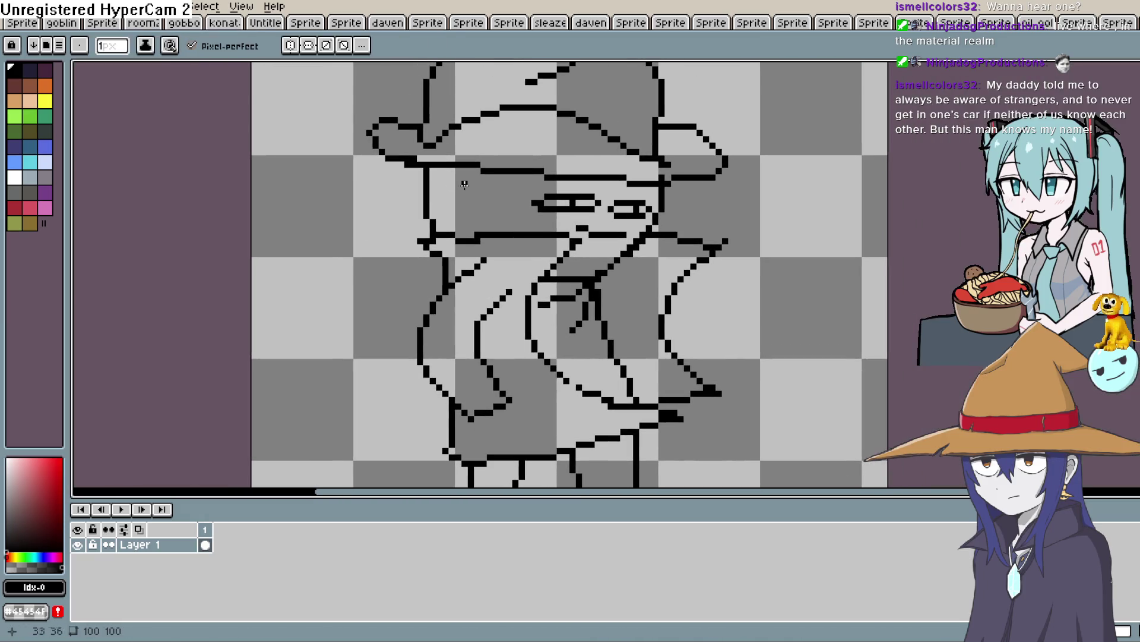
pyautogui.moveTo(440, 183); pyautogui.dragTo(441, 235)
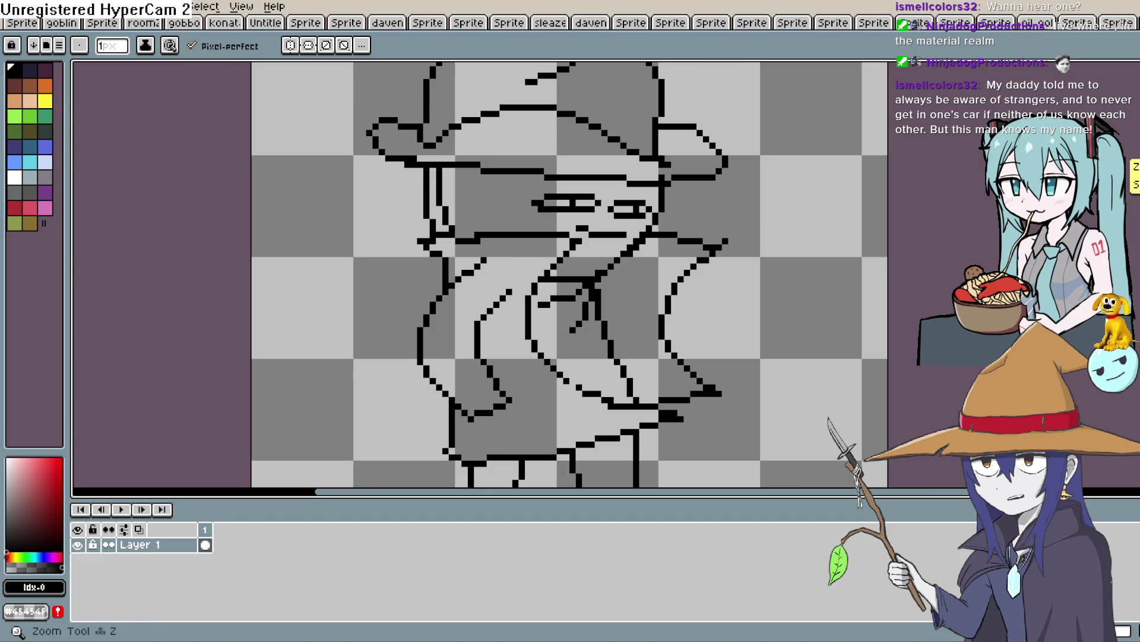
pyautogui.press('e')
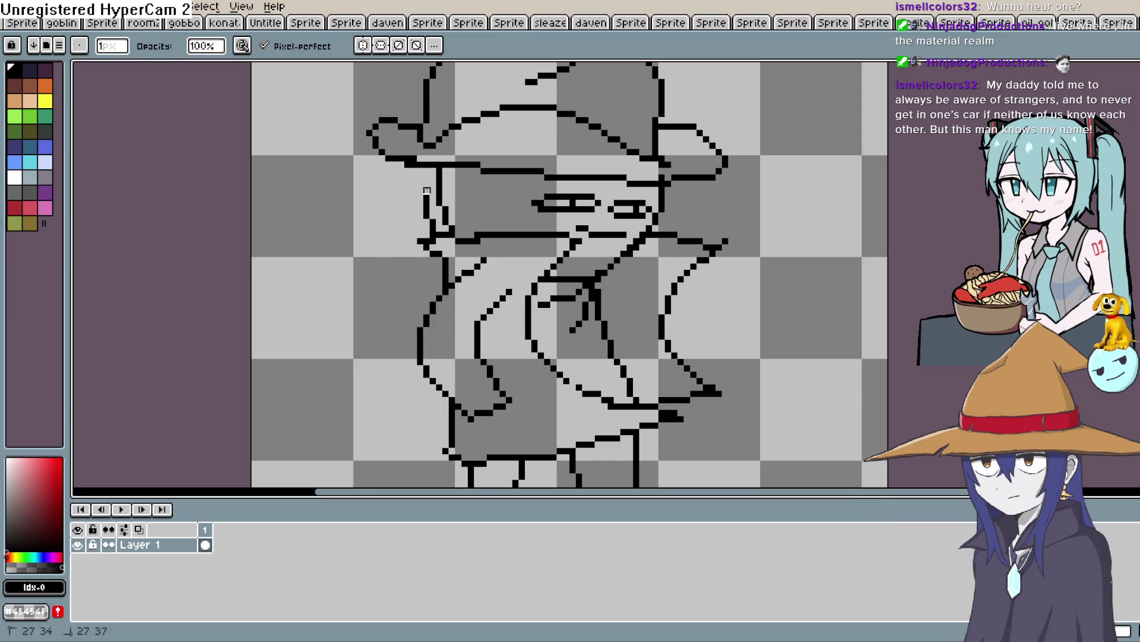
pyautogui.moveTo(426, 172); pyautogui.dragTo(426, 217)
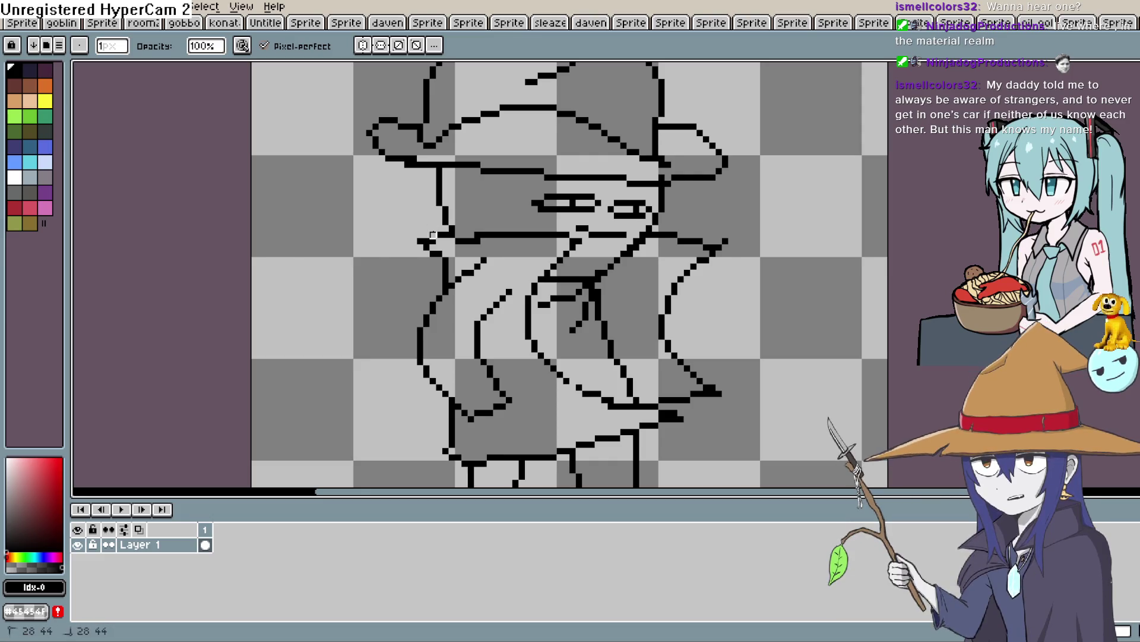
pyautogui.click(420, 241)
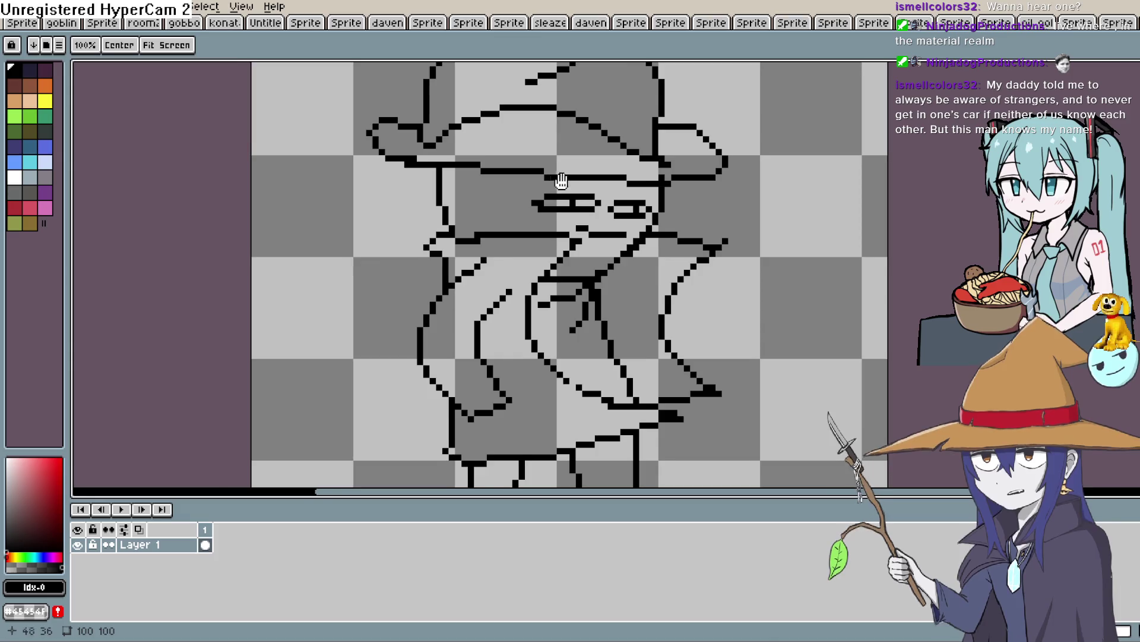
pyautogui.moveTo(439, 222); pyautogui.dragTo(407, 252)
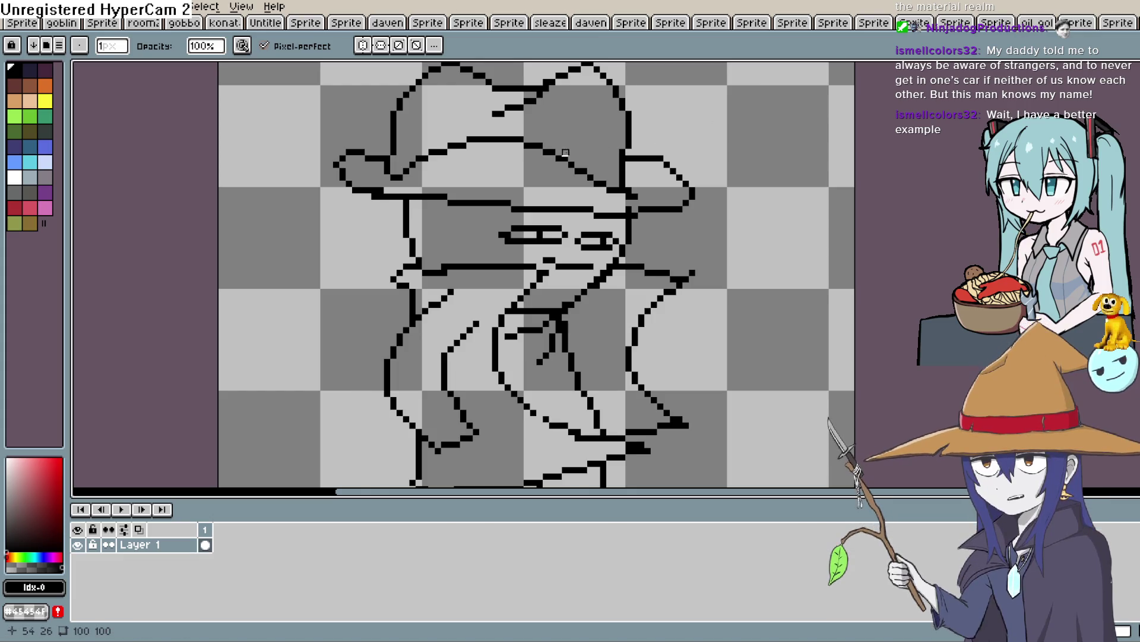
pyautogui.moveTo(661, 226)
pyautogui.mouseDown()
pyautogui.moveTo(715, 179)
pyautogui.moveTo(690, 137)
pyautogui.moveTo(620, 256)
pyautogui.mouseUp()
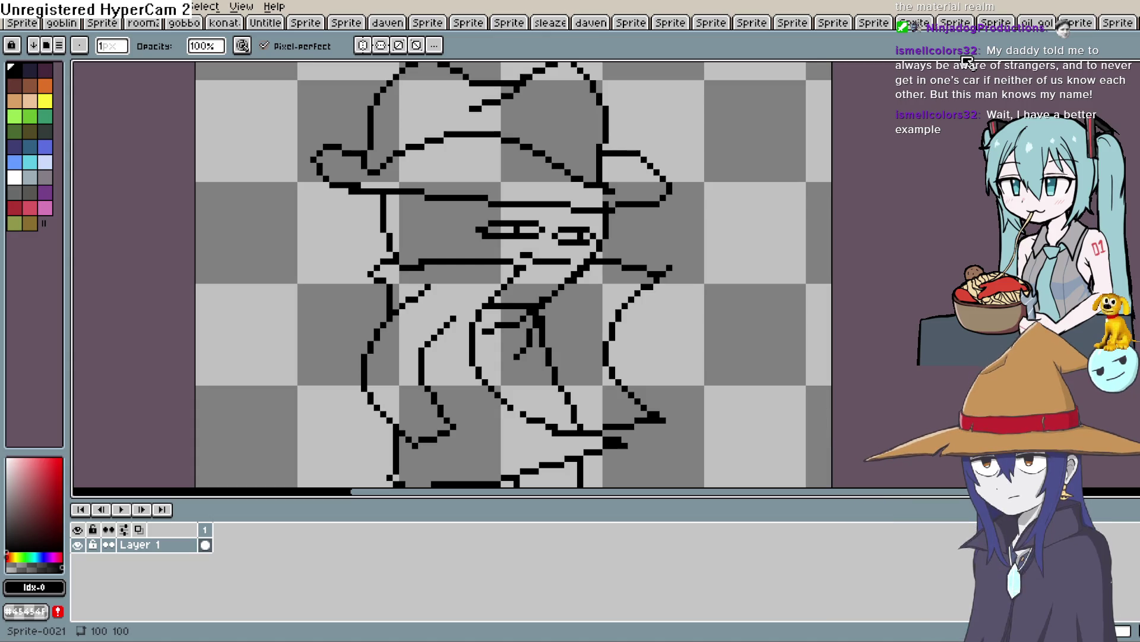
# Add lines to the legs and boots and erase a stray pixel on the right boot's sole.
pyautogui.moveTo(595, 470)
pyautogui.mouseDown()
pyautogui.moveTo(685, 143)
pyautogui.moveTo(640, 229)
pyautogui.moveTo(612, 175)
pyautogui.mouseUp()
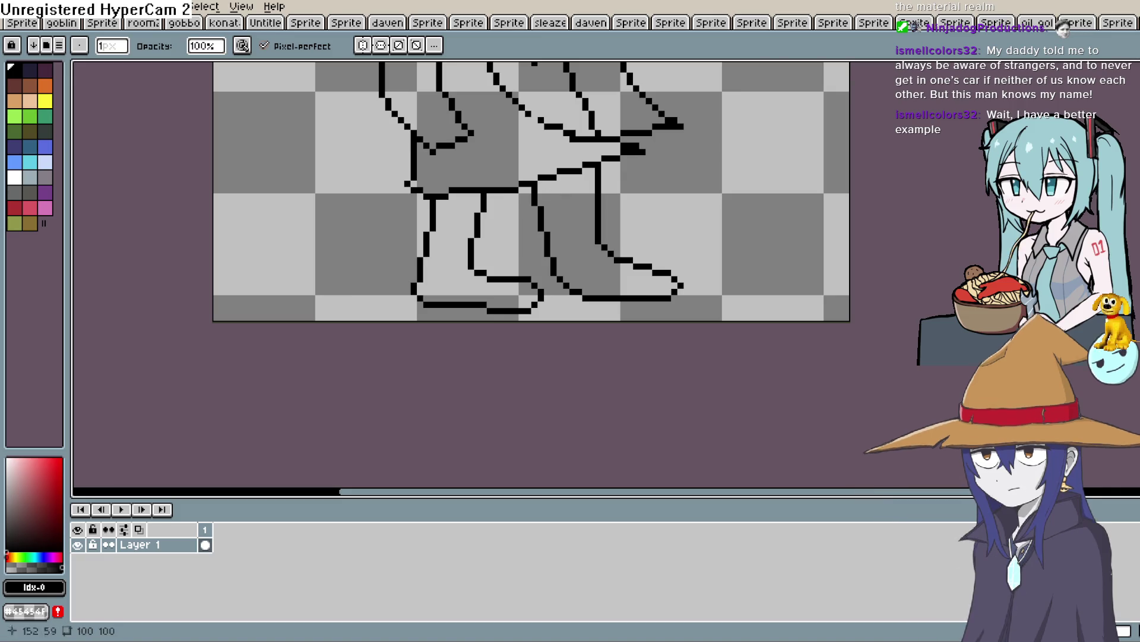
pyautogui.press('e')
pyautogui.moveTo(554, 181)
pyautogui.mouseDown()
pyautogui.moveTo(552, 235)
pyautogui.moveTo(539, 193)
pyautogui.moveTo(554, 173)
pyautogui.moveTo(564, 203)
pyautogui.mouseUp()
pyautogui.press('space')
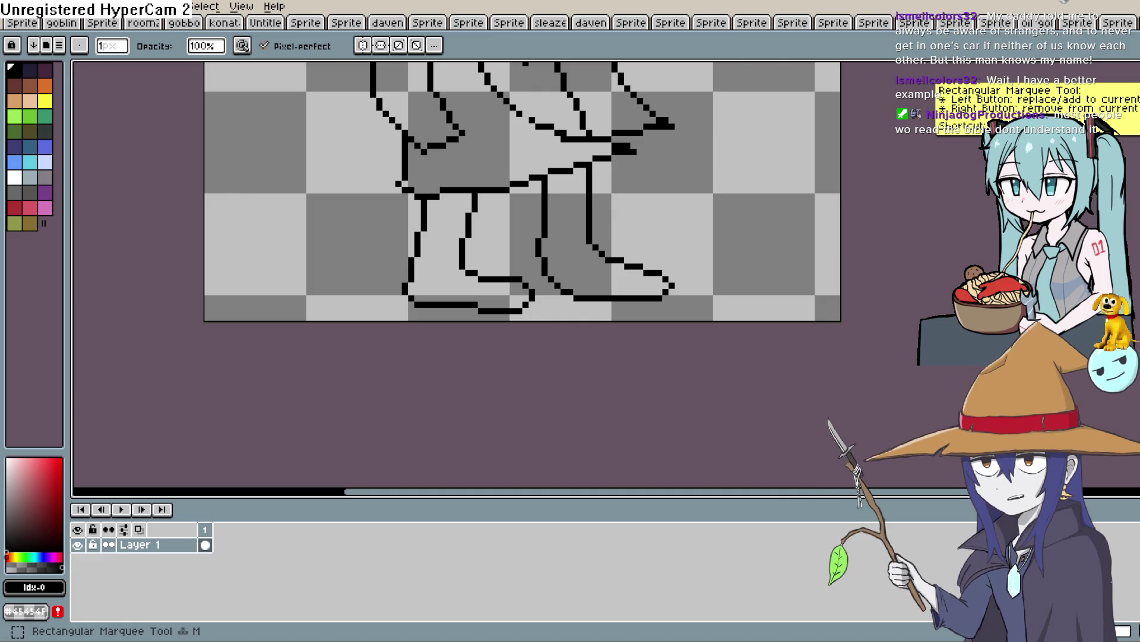
pyautogui.scroll(2, 579, 283)
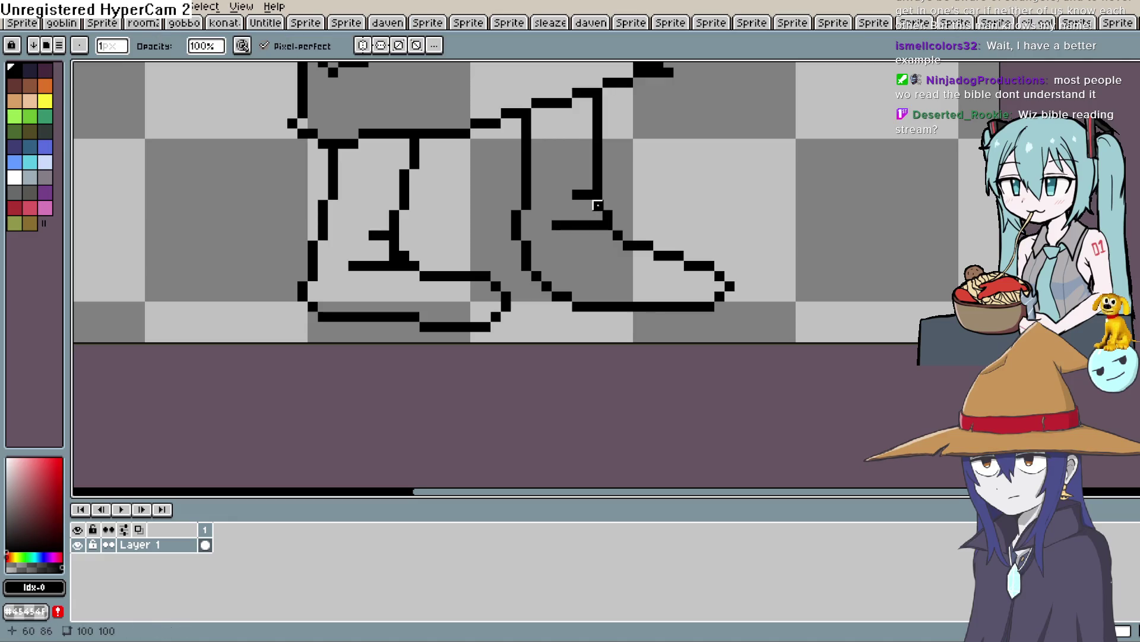
pyautogui.press('e')
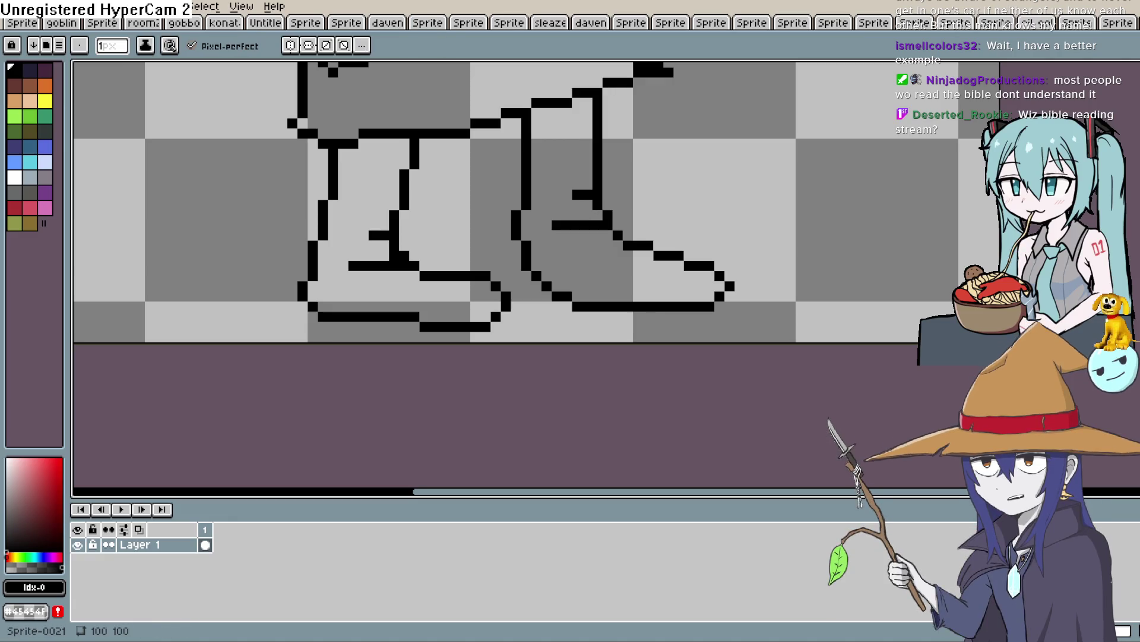
pyautogui.moveTo(628, 302); pyautogui.dragTo(667, 238)
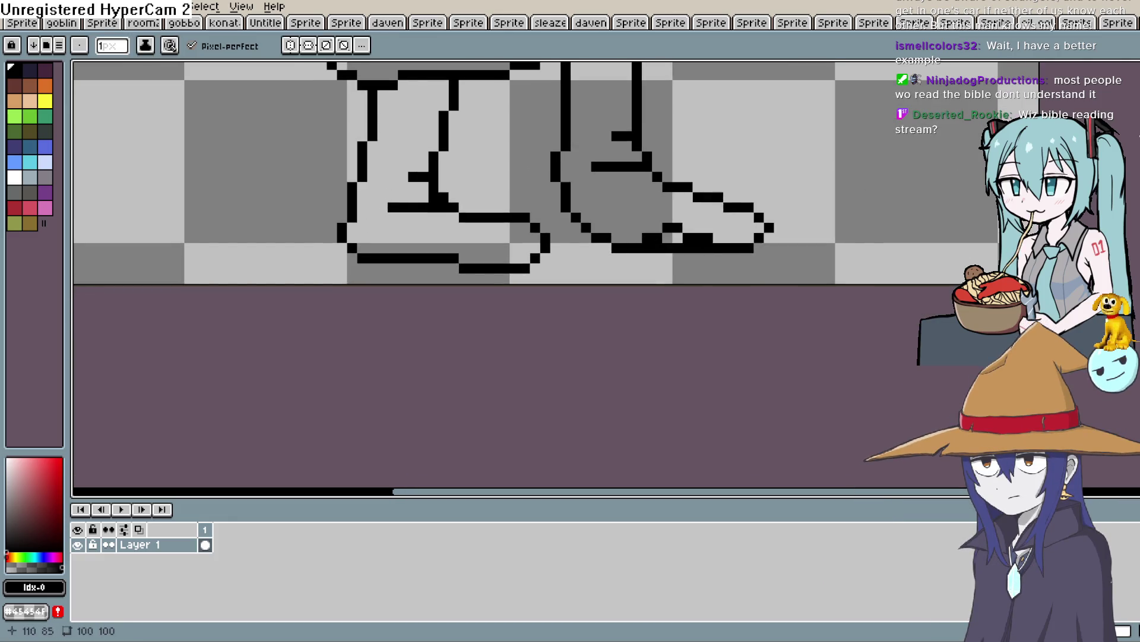
pyautogui.click(1132, 108)
pyautogui.moveTo(699, 248); pyautogui.dragTo(698, 238)
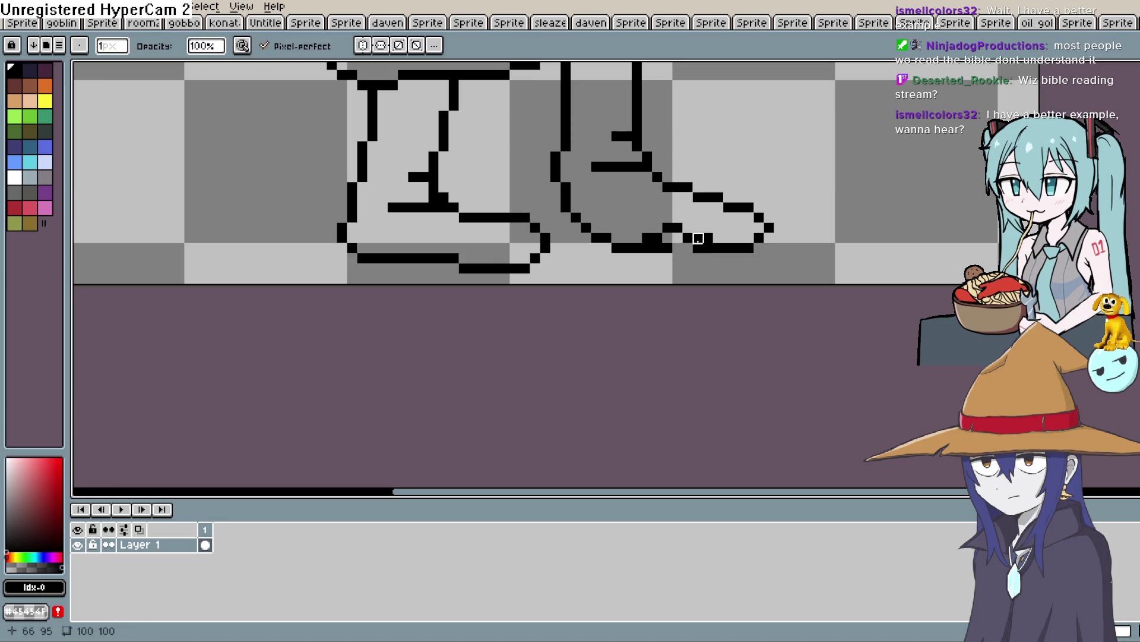
pyautogui.moveTo(881, 146); pyautogui.dragTo(871, 200)
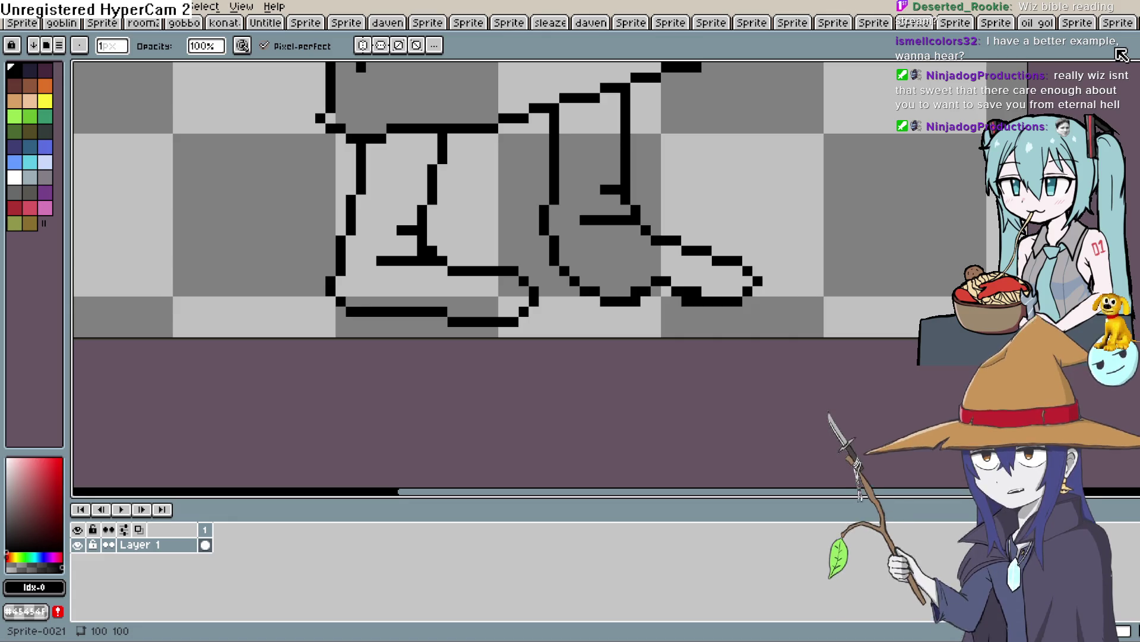
pyautogui.moveTo(549, 270); pyautogui.dragTo(649, 262)
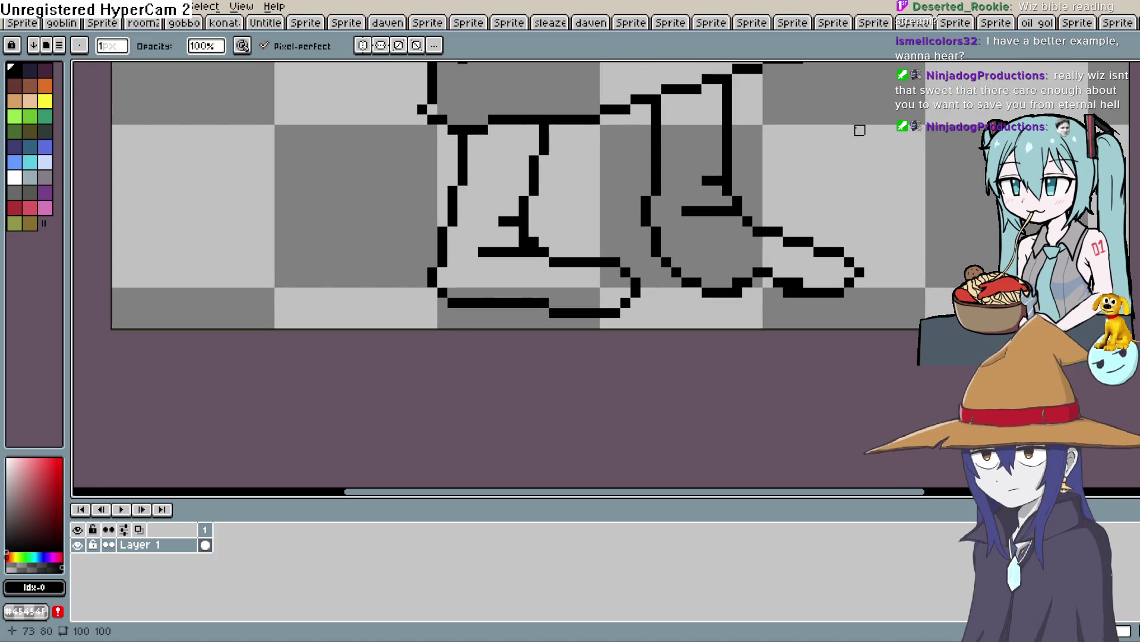
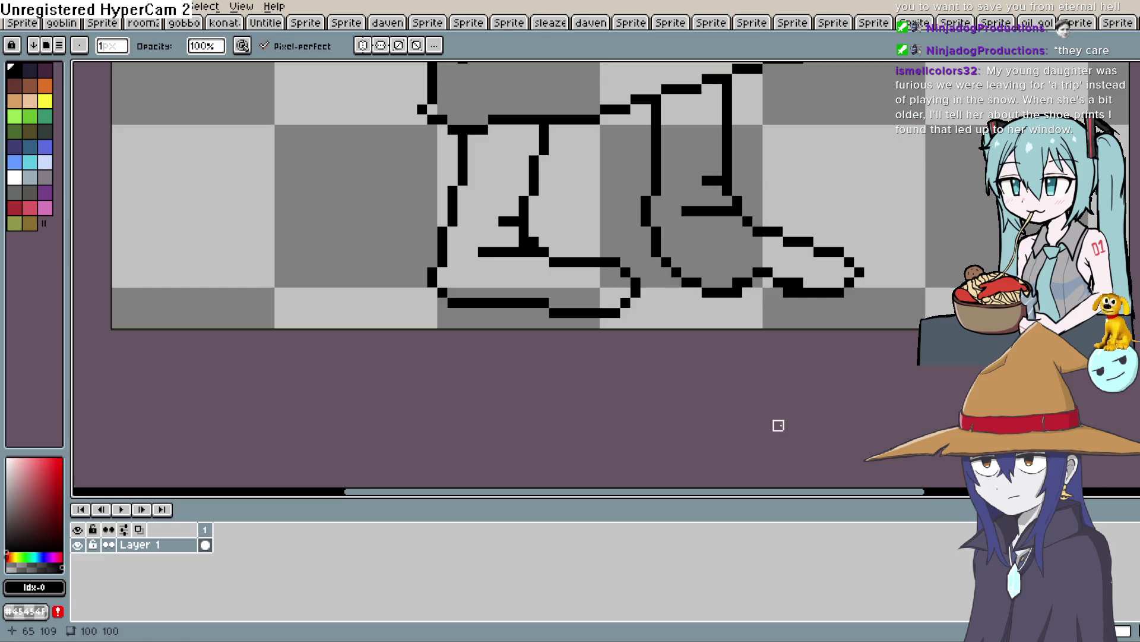
# Zoom out and pan until the whole trench-coat man sprite is centred in view.
pyautogui.scroll(5, 799, 130)
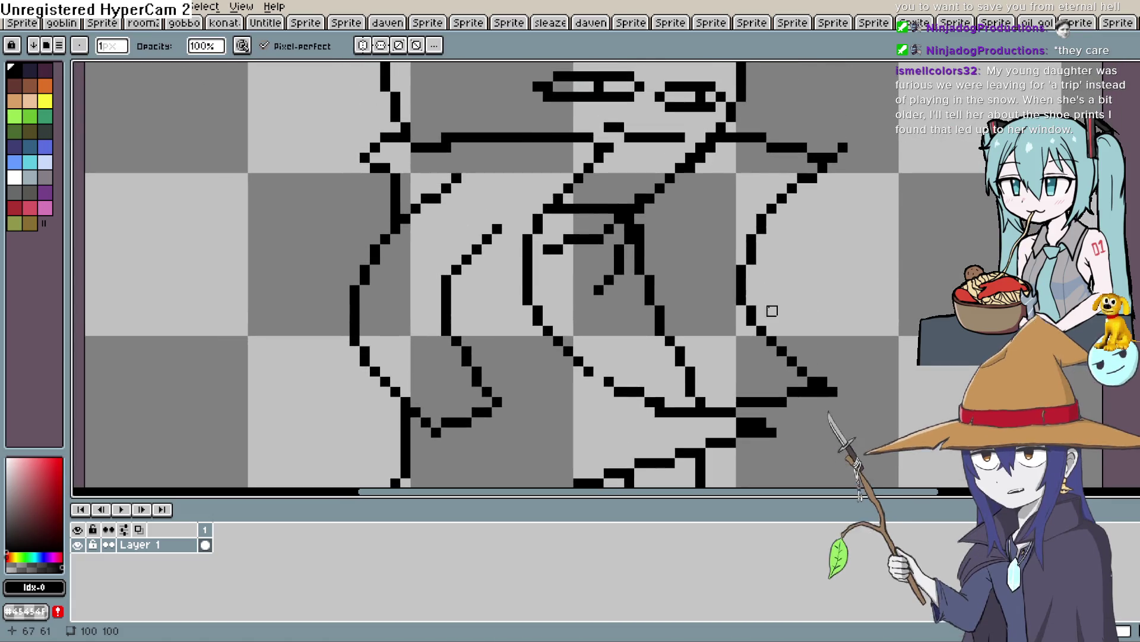
pyautogui.scroll(-1, 762, 291)
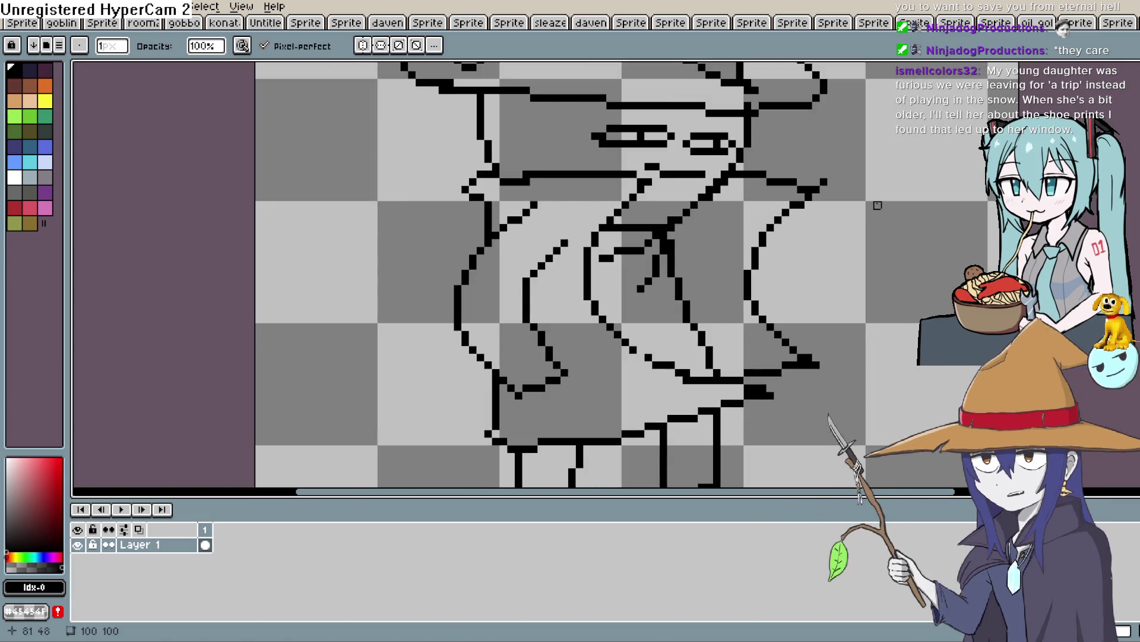
pyautogui.press('h')
pyautogui.moveTo(703, 258)
pyautogui.mouseDown()
pyautogui.moveTo(667, 184)
pyautogui.moveTo(734, 390)
pyautogui.mouseUp()
pyautogui.scroll(-3, 778, 303)
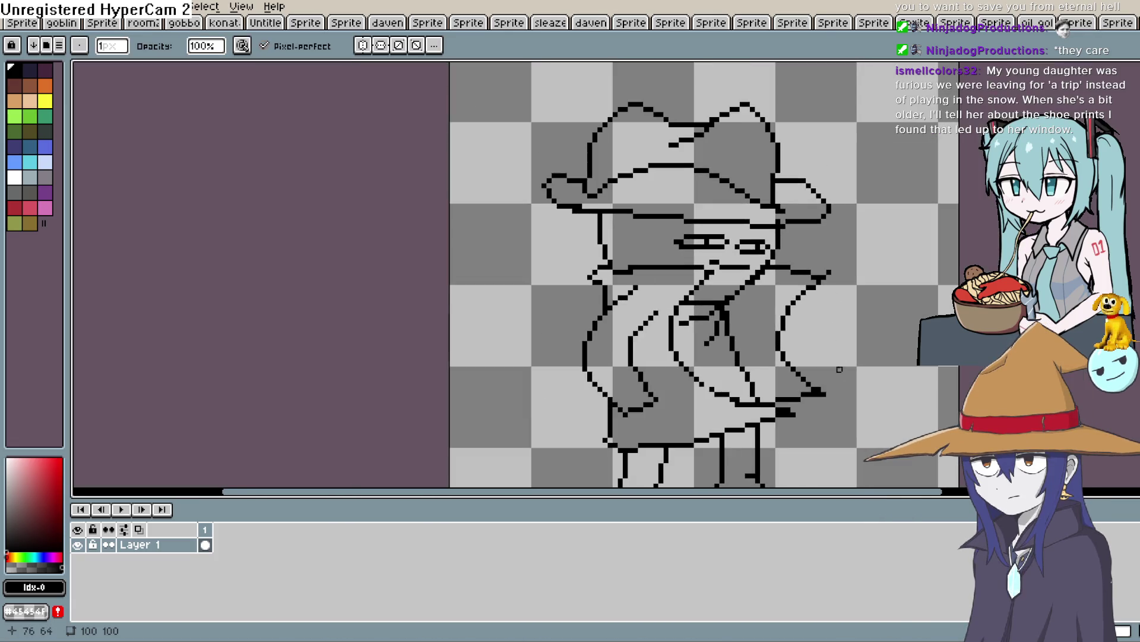
pyautogui.moveTo(778, 303); pyautogui.dragTo(703, 318)
# Switch to the Pencil and choose a medium pink skin colour.
pyautogui.press('b')
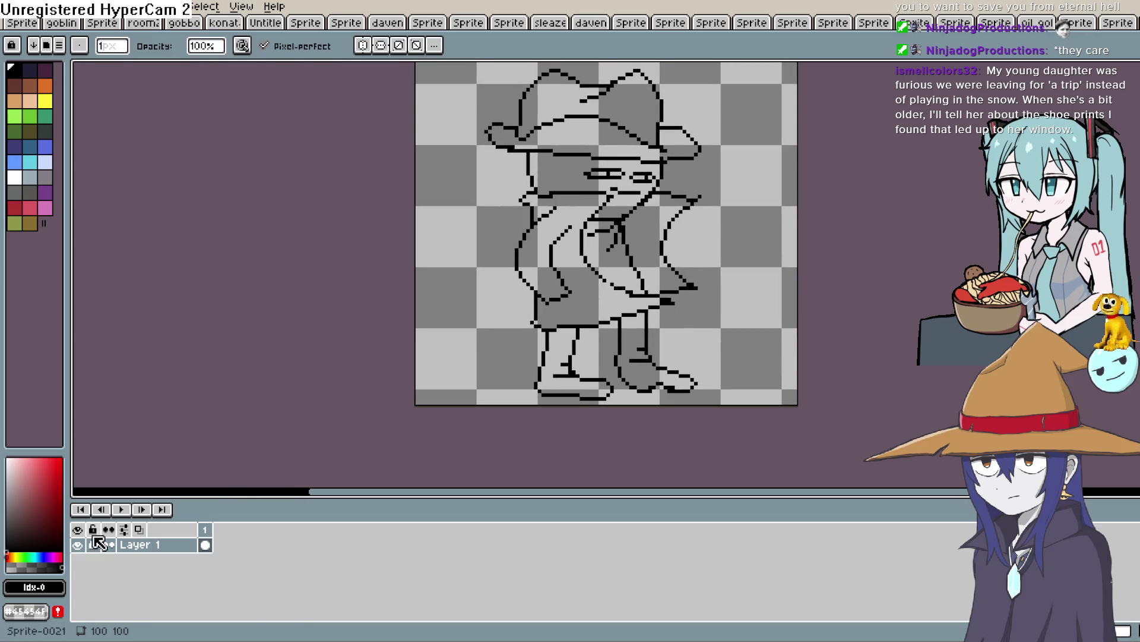
pyautogui.click(14, 458)
pyautogui.moveTo(15, 458); pyautogui.dragTo(21, 461)
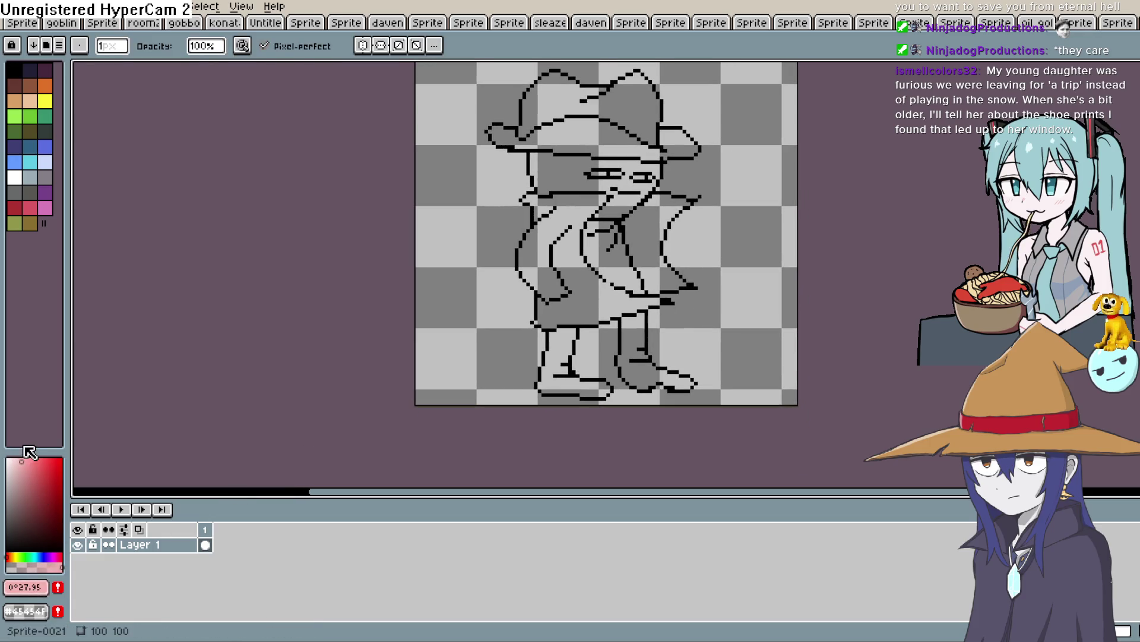
# Bucket-fill both legs pink, undoing an accidental fill of the body.
pyautogui.press('g')
pyautogui.click(633, 356)
pyautogui.click(558, 377)
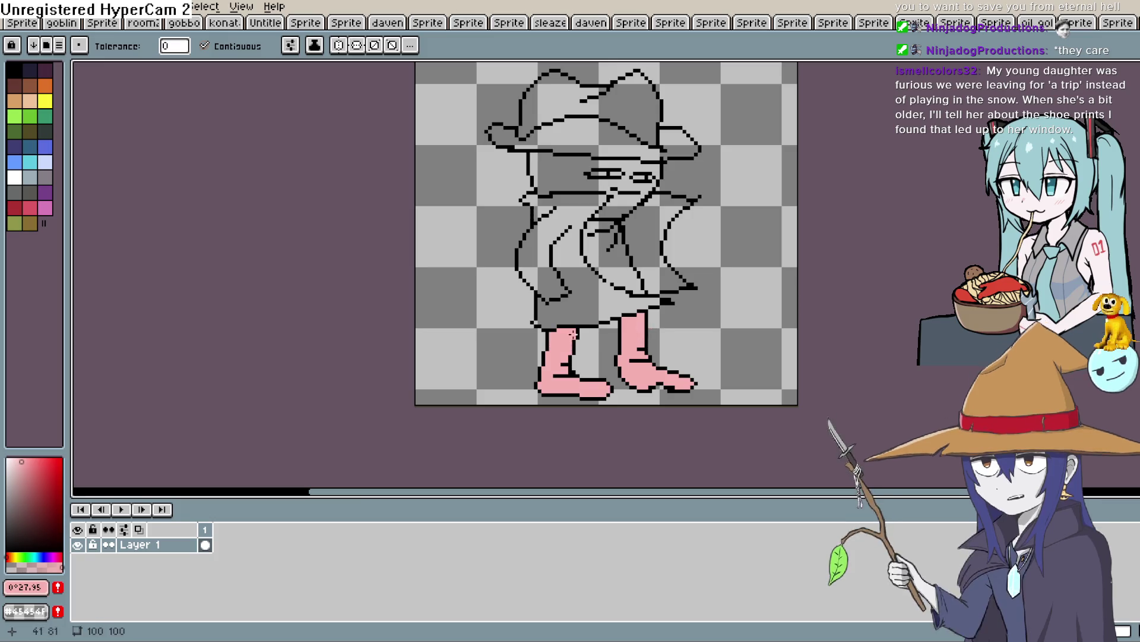
pyautogui.click(627, 244)
pyautogui.hotkey('ctrl', 'z')
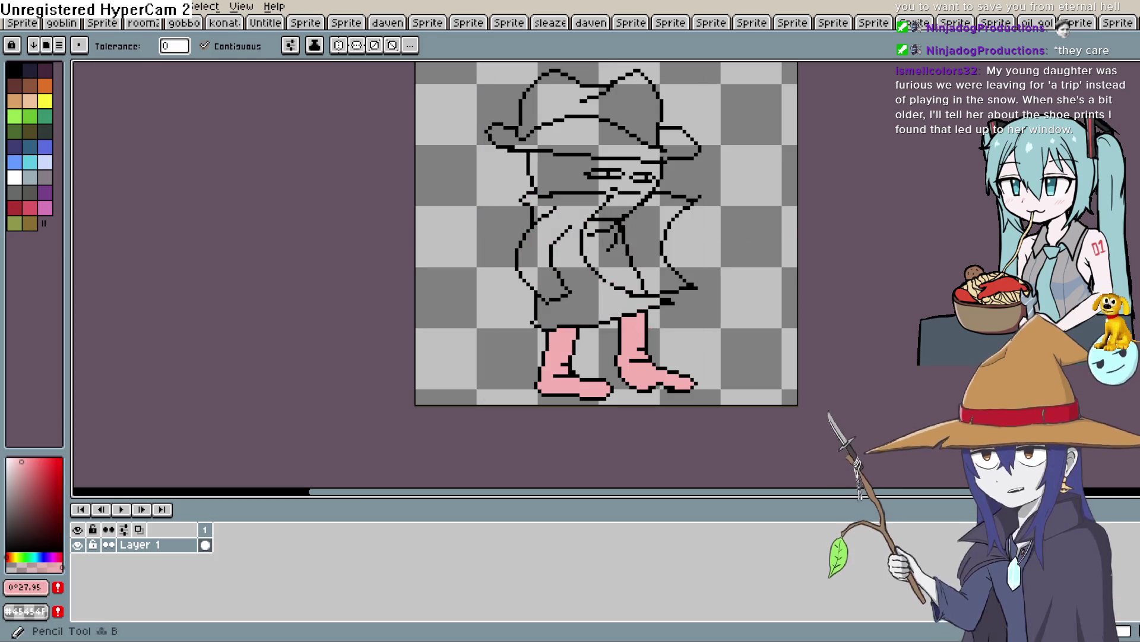
# Fill the chest and the face with pink.
pyautogui.press('b')
pyautogui.scroll(2, 651, 233)
pyautogui.press('space')
pyautogui.moveTo(721, 222)
pyautogui.mouseDown()
pyautogui.moveTo(683, 254)
pyautogui.moveTo(644, 242)
pyautogui.mouseUp()
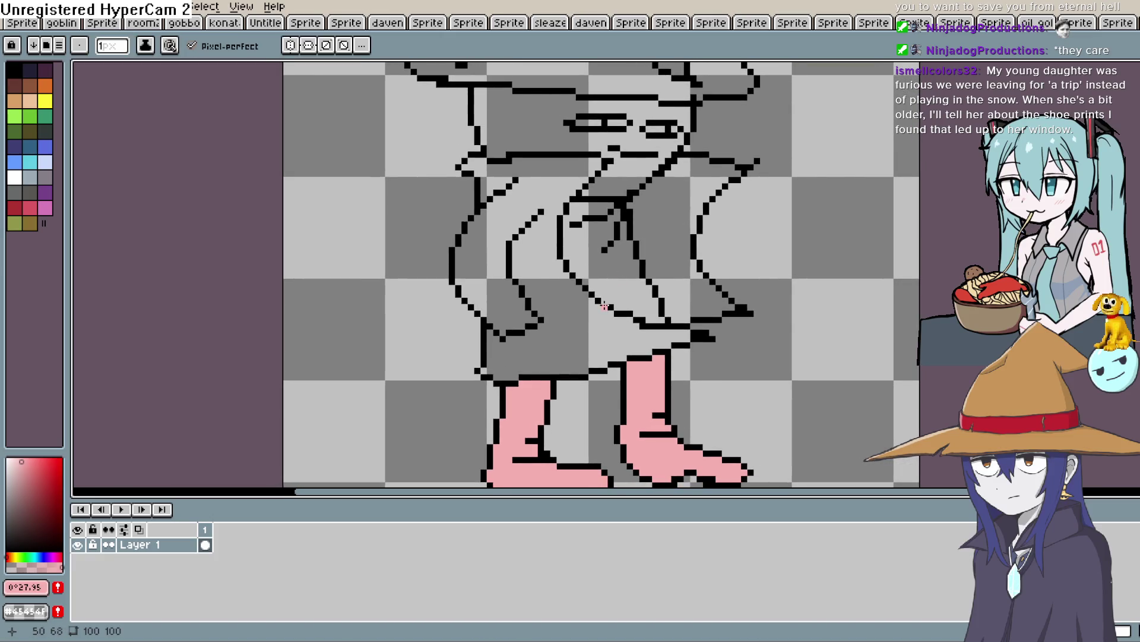
pyautogui.press('g')
pyautogui.click(621, 261)
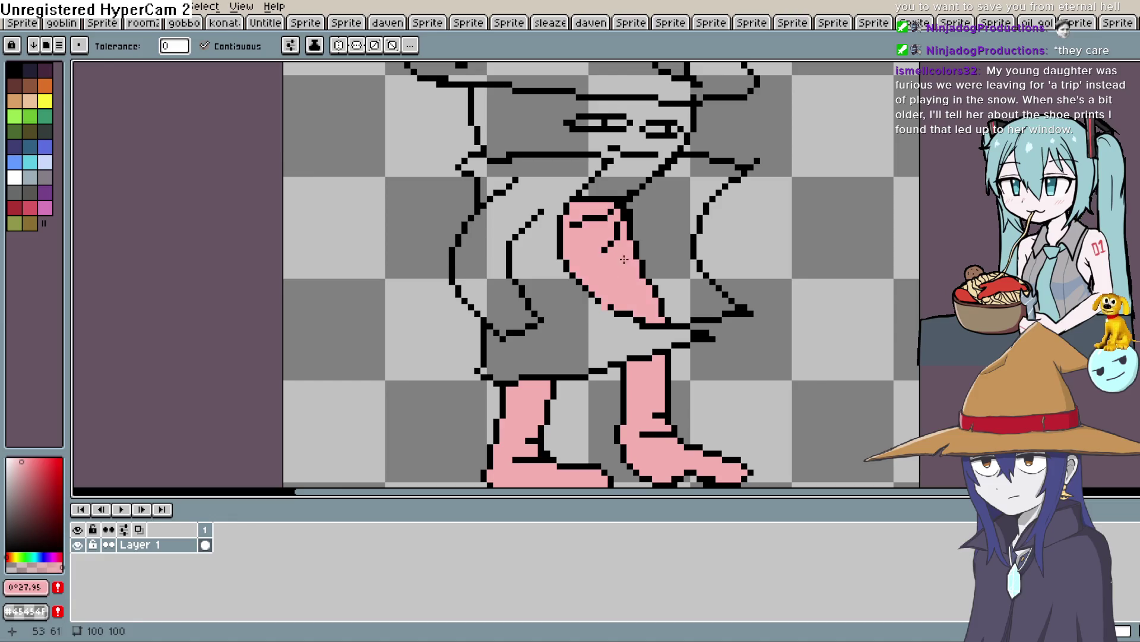
pyautogui.moveTo(653, 106)
pyautogui.mouseDown()
pyautogui.moveTo(643, 189)
pyautogui.moveTo(662, 187)
pyautogui.mouseUp()
pyautogui.click(642, 189)
# Fill the eyes with white.
pyautogui.press('space')
pyautogui.click(14, 178)
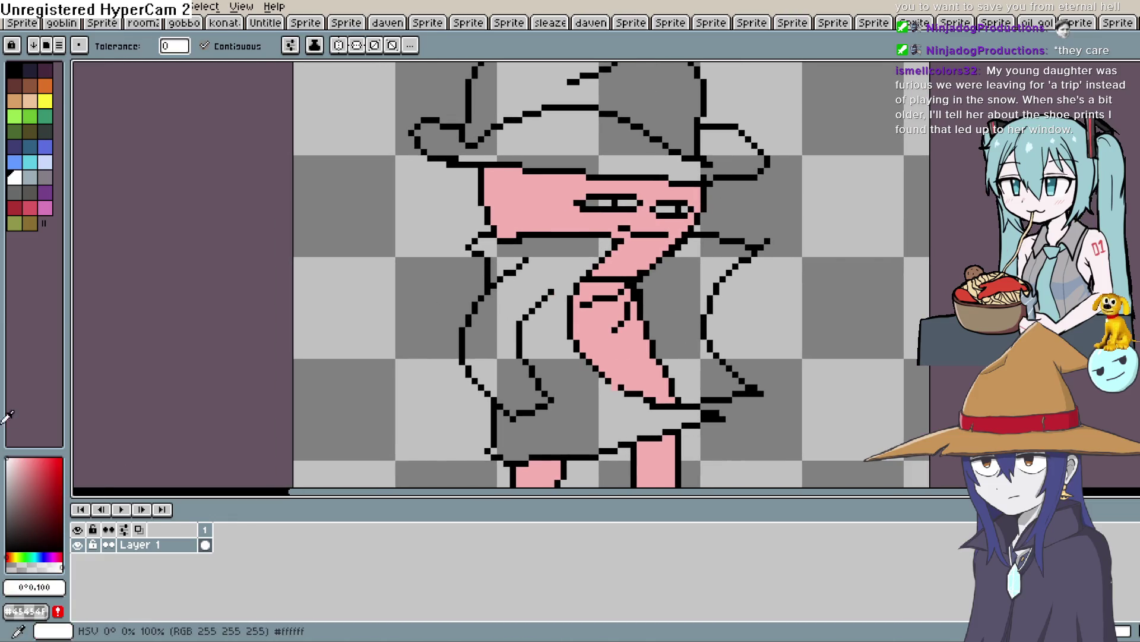
pyautogui.scroll(2, 653, 193)
pyautogui.click(654, 194)
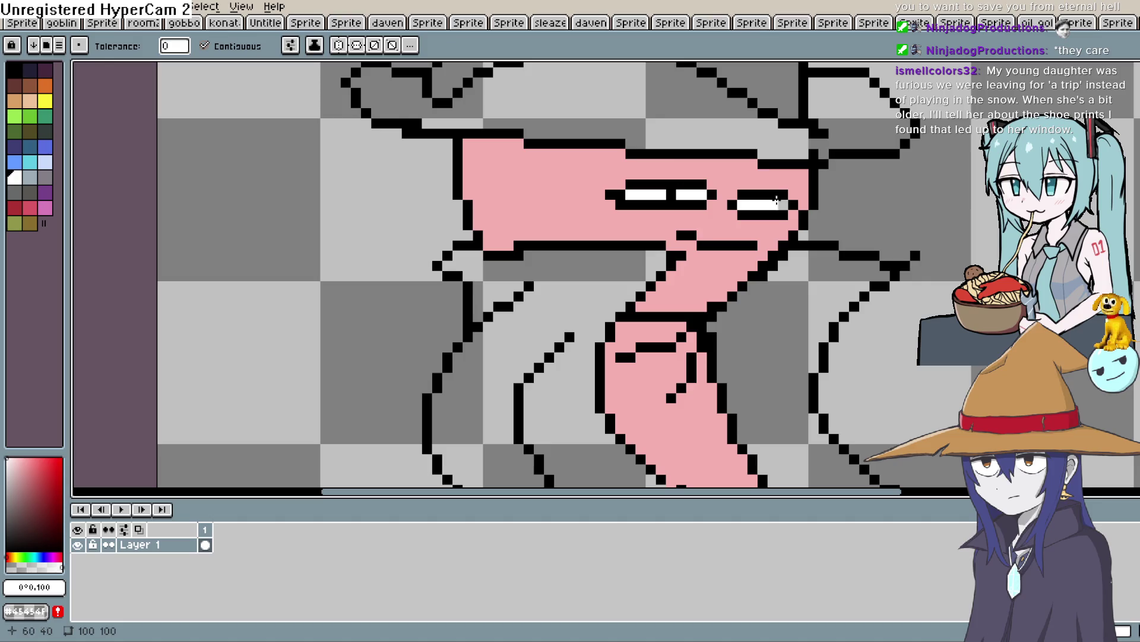
# Move the sprite up and left in view and choose a dark grey colour.
pyautogui.press('space')
pyautogui.scroll(-6, 720, 399)
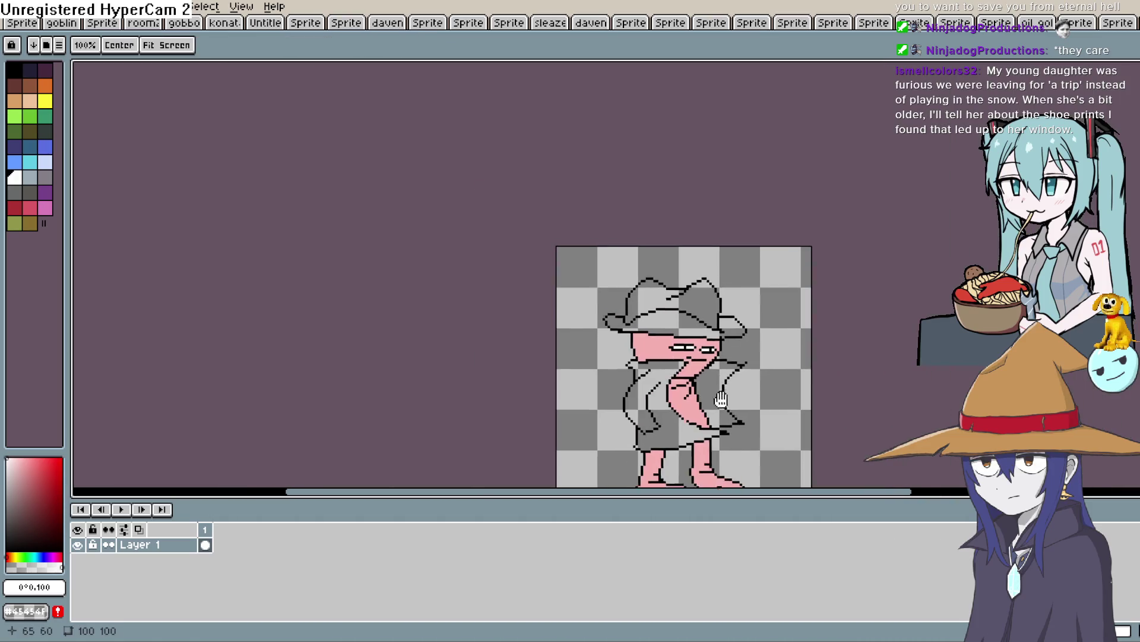
pyautogui.moveTo(720, 399); pyautogui.dragTo(629, 258)
pyautogui.click(21, 509)
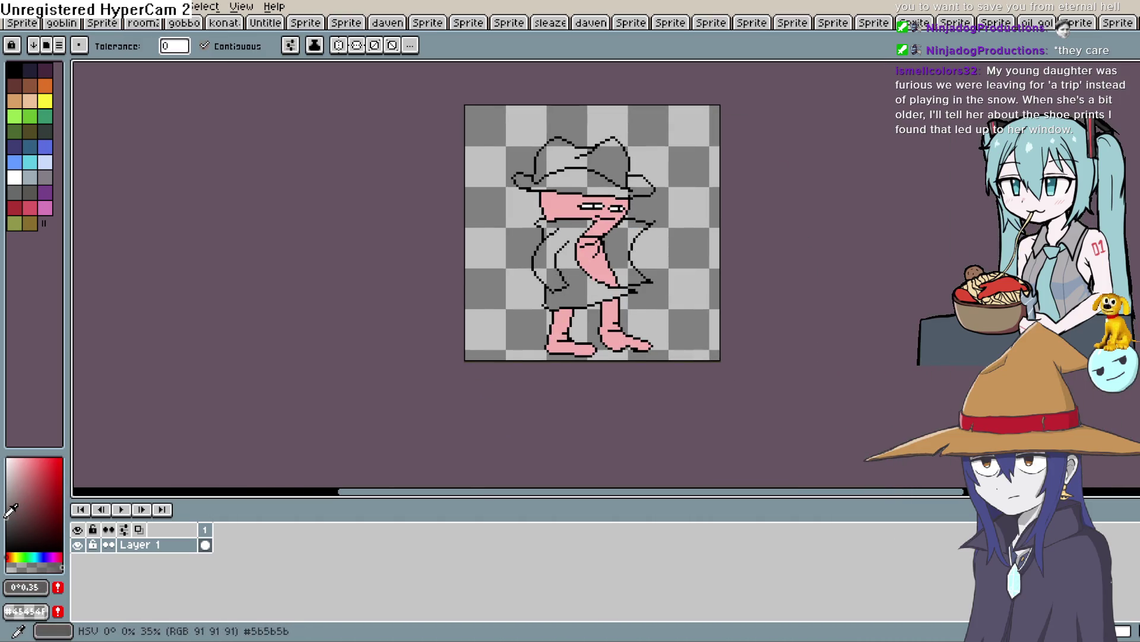
# Fill both trench-coat panels with a slightly darker grey.
pyautogui.click(6, 517)
pyautogui.click(549, 264)
pyautogui.click(637, 249)
pyautogui.press('space')
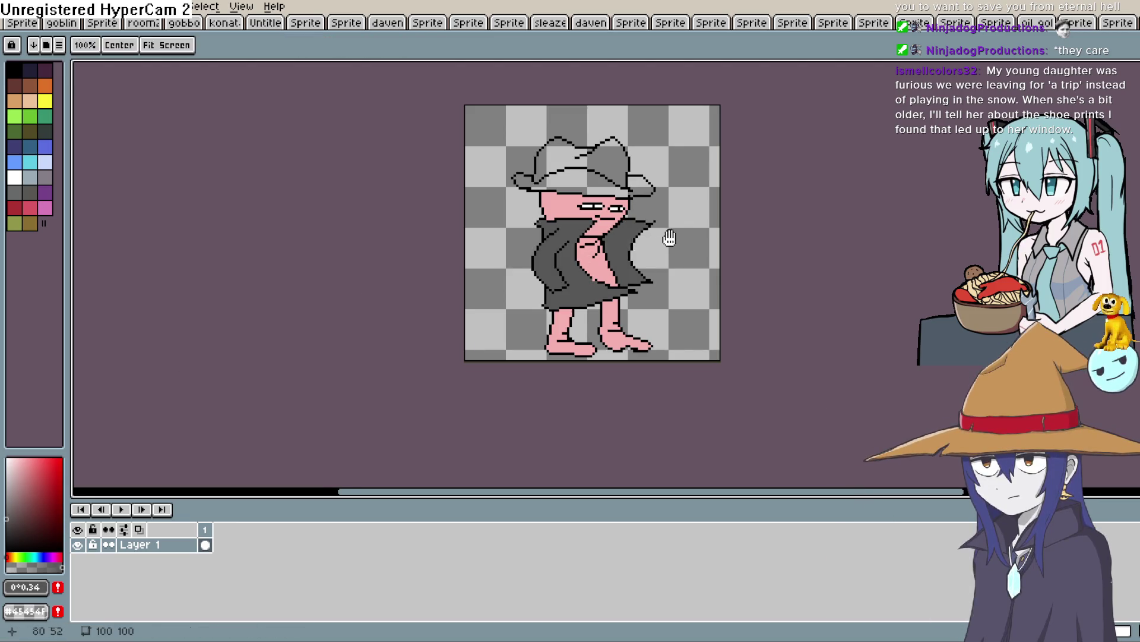
pyautogui.scroll(-1, 669, 237)
pyautogui.scroll(2, 642, 324)
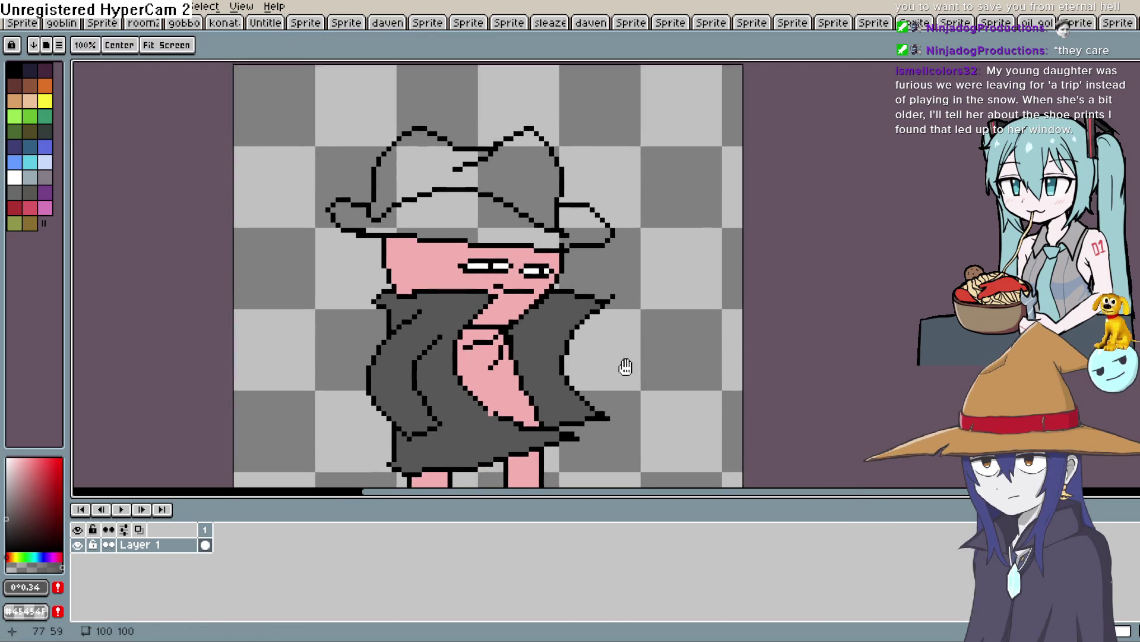
pyautogui.moveTo(625, 367); pyautogui.dragTo(636, 357)
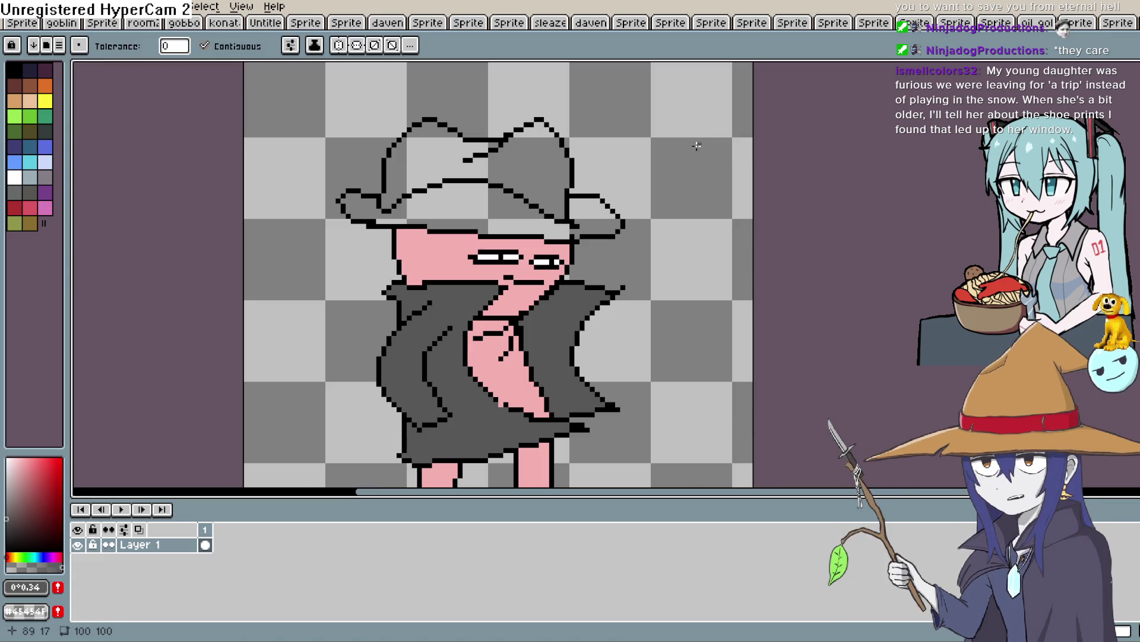
# Frame the hat and face, then sample the coat's dark grey with the Eyedropper.
pyautogui.press('space')
pyautogui.moveTo(560, 333)
pyautogui.mouseDown()
pyautogui.moveTo(687, 257)
pyautogui.moveTo(645, 260)
pyautogui.moveTo(657, 234)
pyautogui.mouseUp()
pyautogui.press('b')
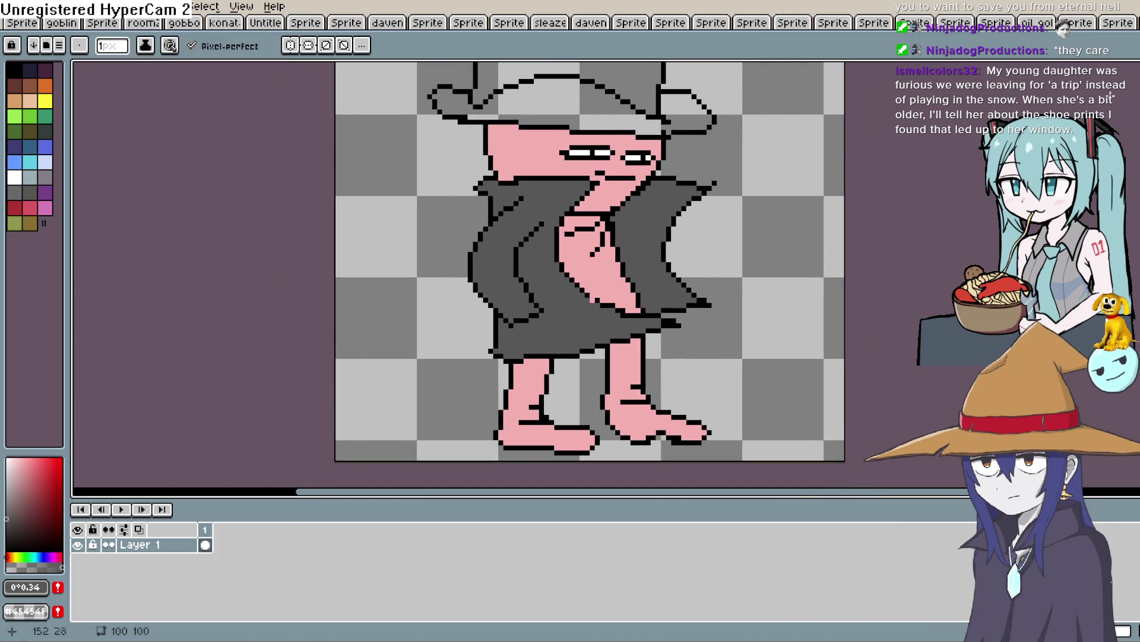
pyautogui.scroll(2, 586, 300)
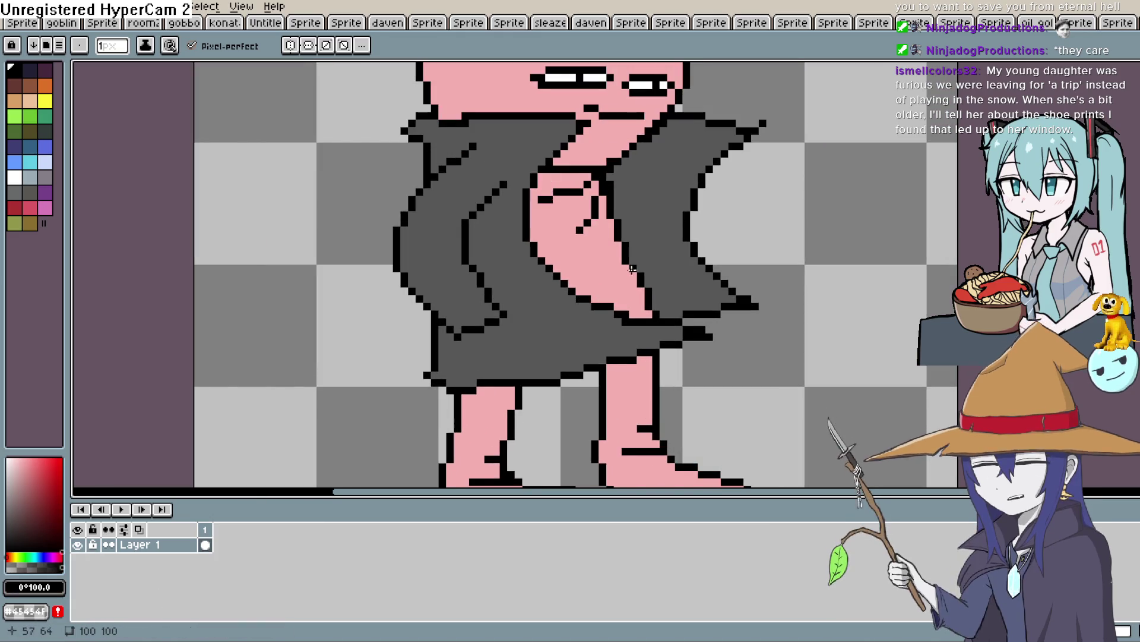
pyautogui.moveTo(586, 300)
pyautogui.mouseDown()
pyautogui.moveTo(701, 199)
pyautogui.moveTo(689, 249)
pyautogui.moveTo(699, 257)
pyautogui.mouseUp()
pyautogui.scroll(-2, 743, 254)
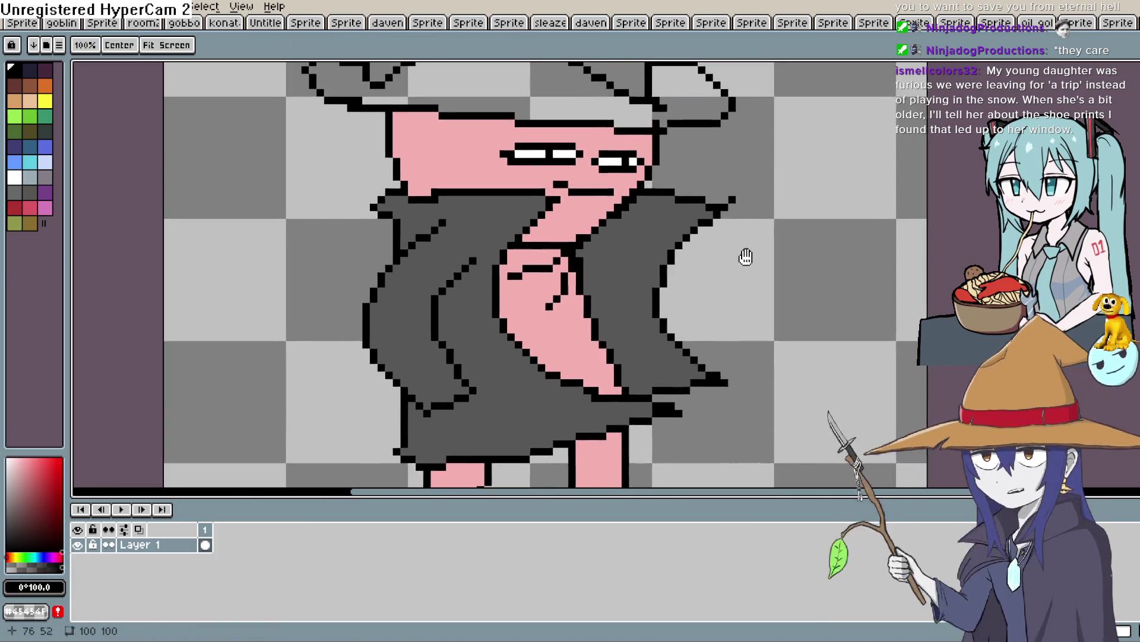
pyautogui.moveTo(683, 203); pyautogui.dragTo(684, 321)
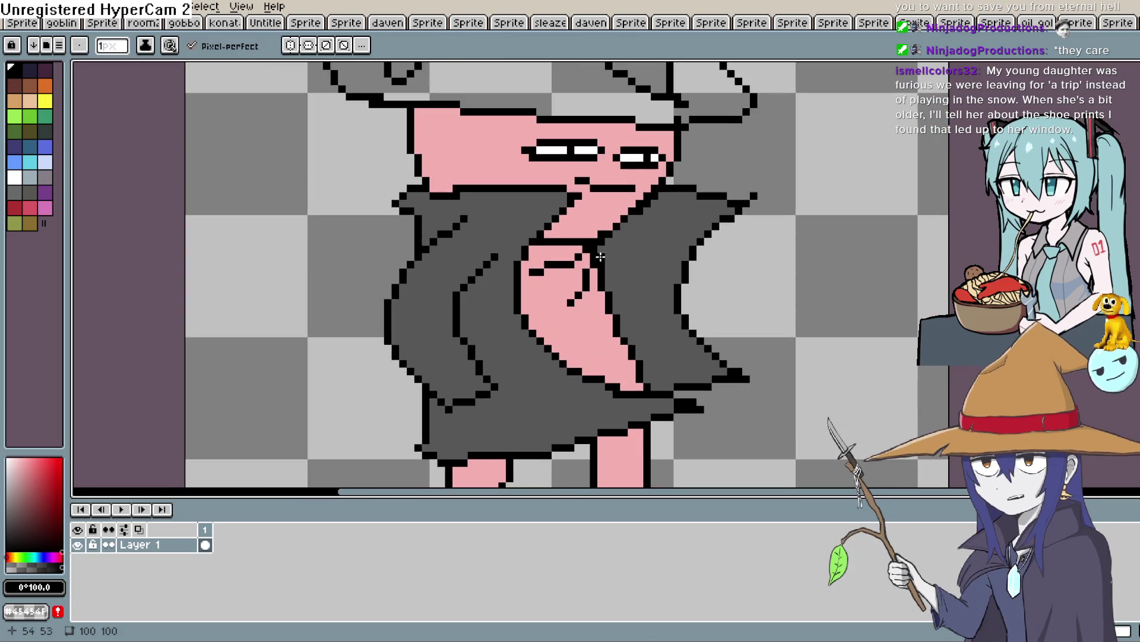
pyautogui.scroll(2, 659, 390)
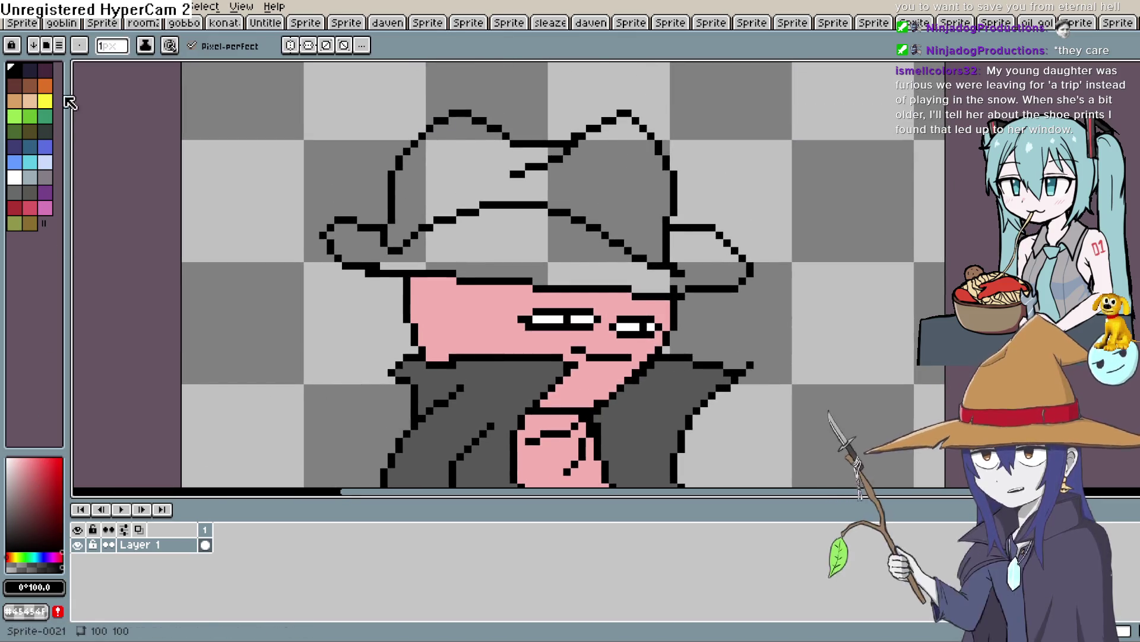
pyautogui.click(15, 85)
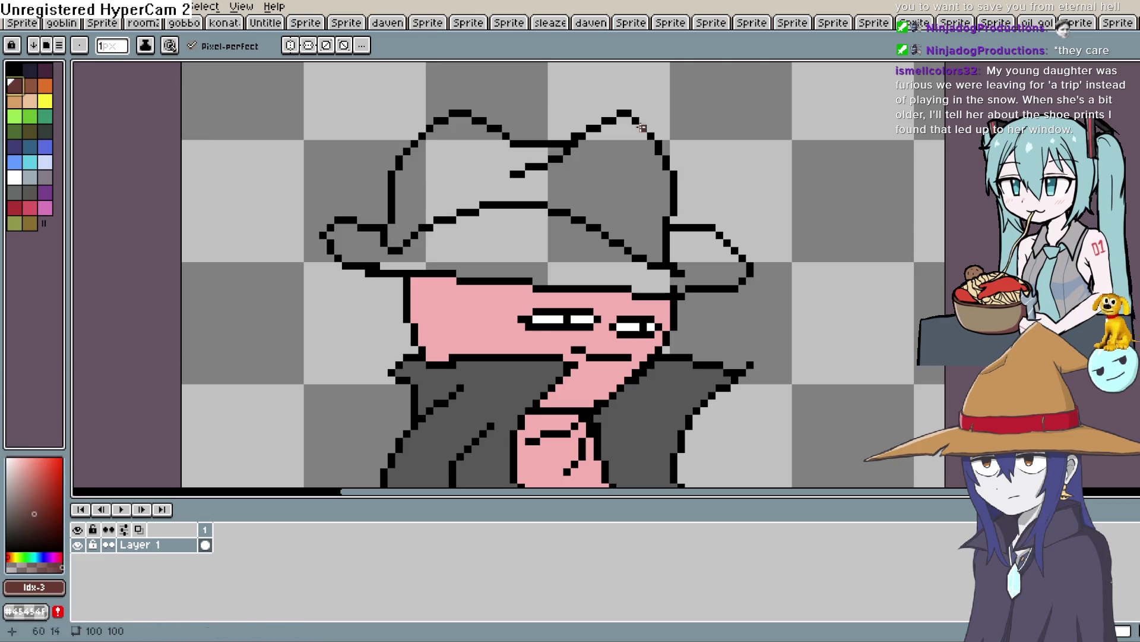
pyautogui.press('i')
pyautogui.click(471, 417)
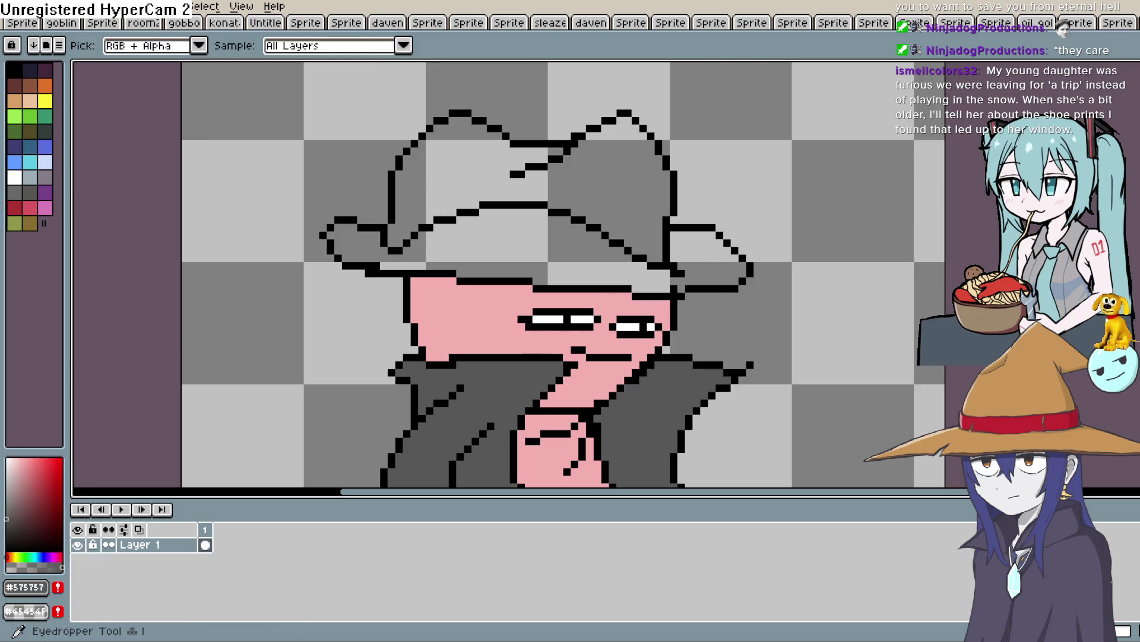
# Bucket-fill the hat crown and brim with the coat's dark grey.
pyautogui.press('g')
pyautogui.click(654, 178)
pyautogui.click(737, 252)
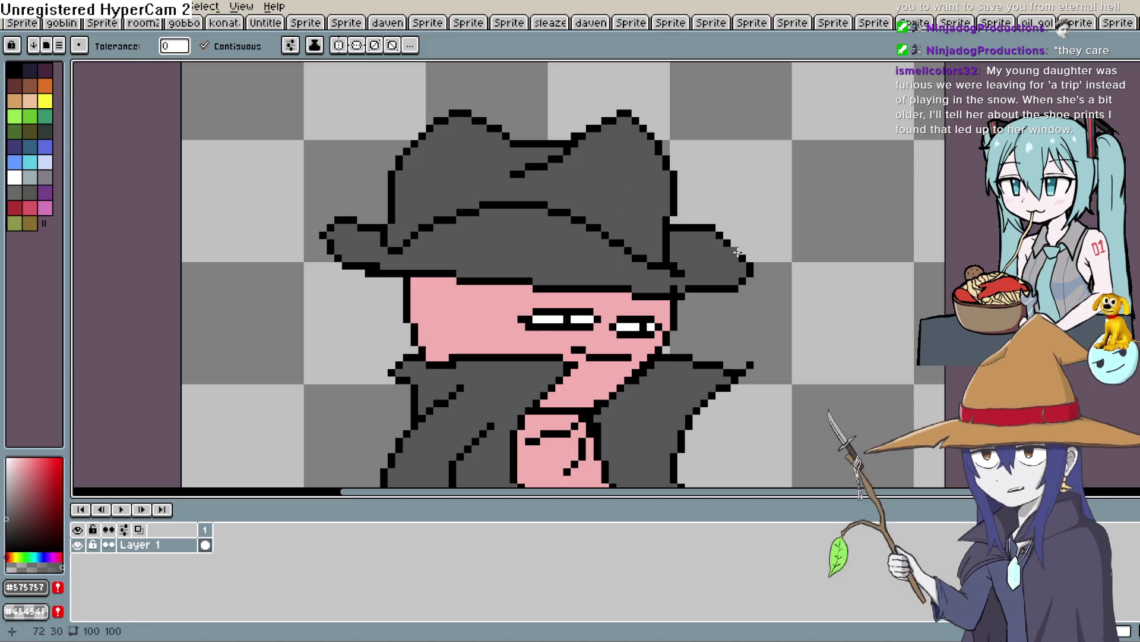
pyautogui.moveTo(802, 204); pyautogui.dragTo(894, 236)
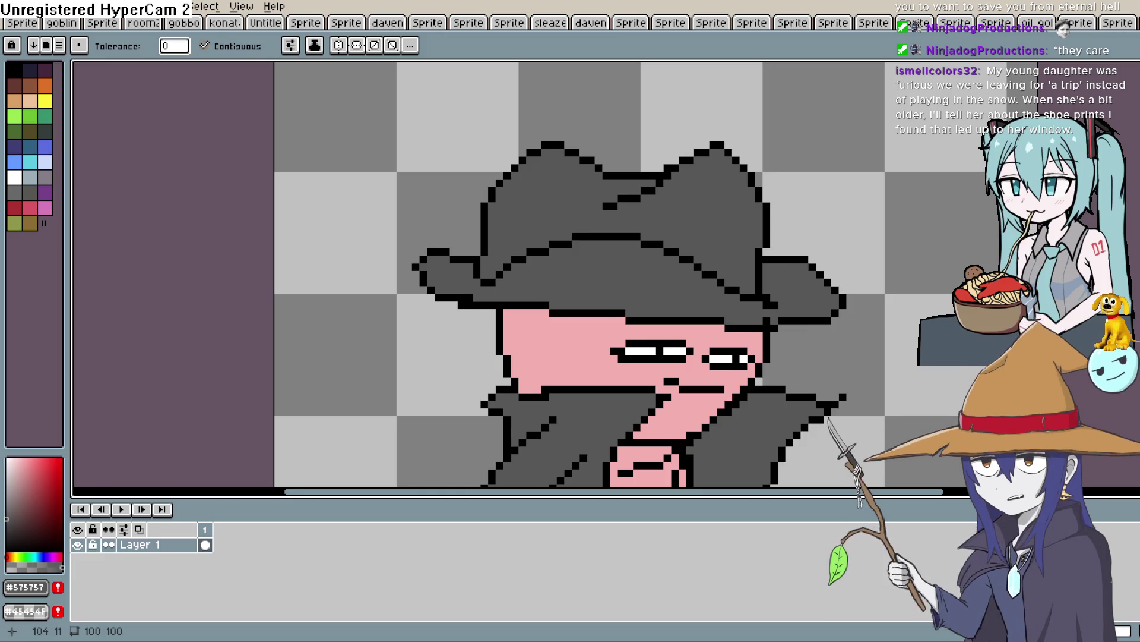
# Zoom in on the legs and draw a short white line on the right leg.
pyautogui.press('b')
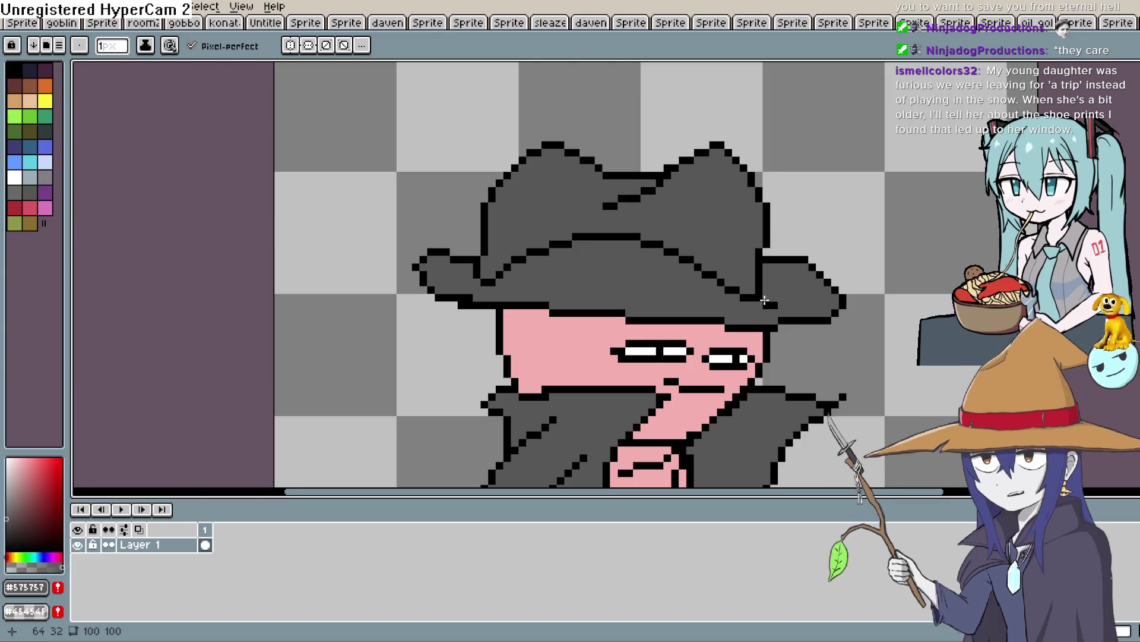
pyautogui.scroll(-1, 774, 256)
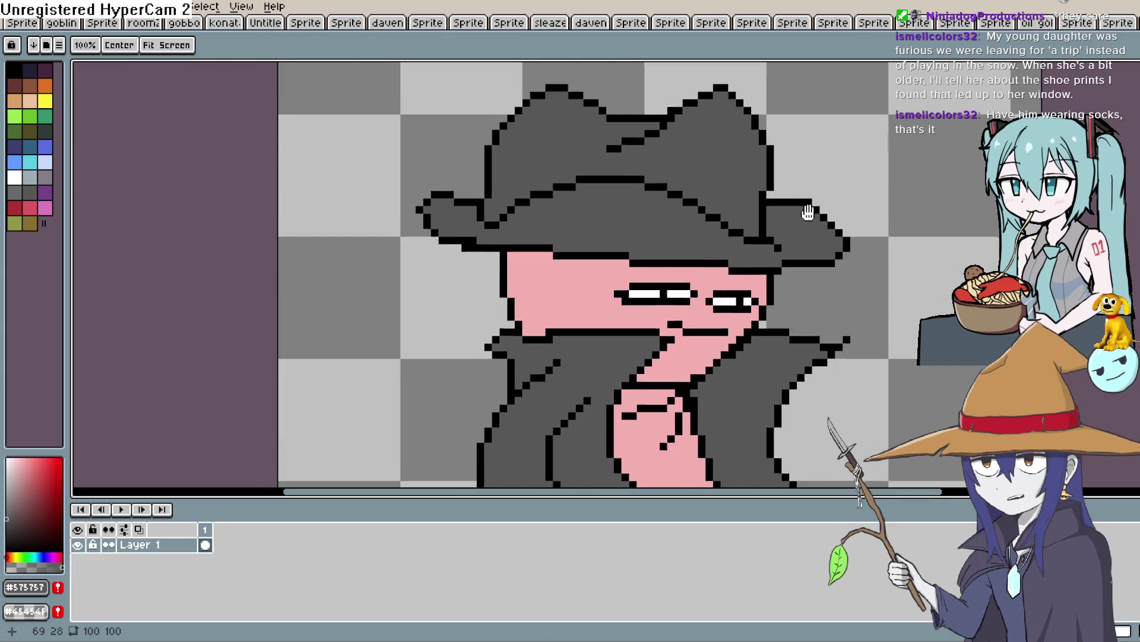
pyautogui.moveTo(839, 224); pyautogui.dragTo(804, 199)
pyautogui.scroll(-5, 867, 194)
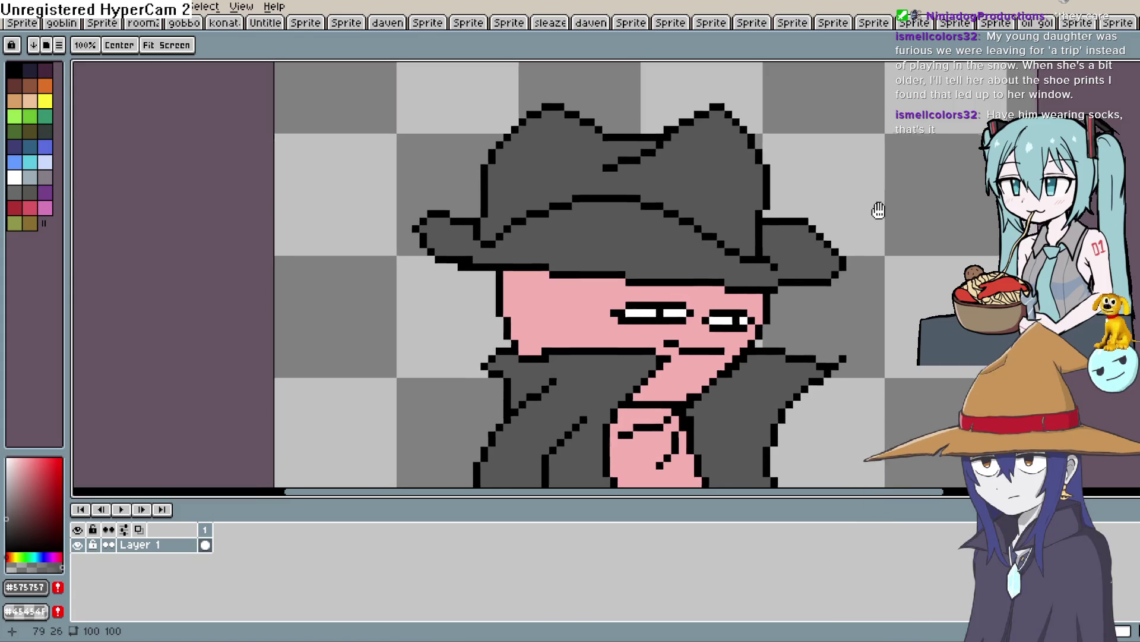
pyautogui.scroll(-9, 861, 190)
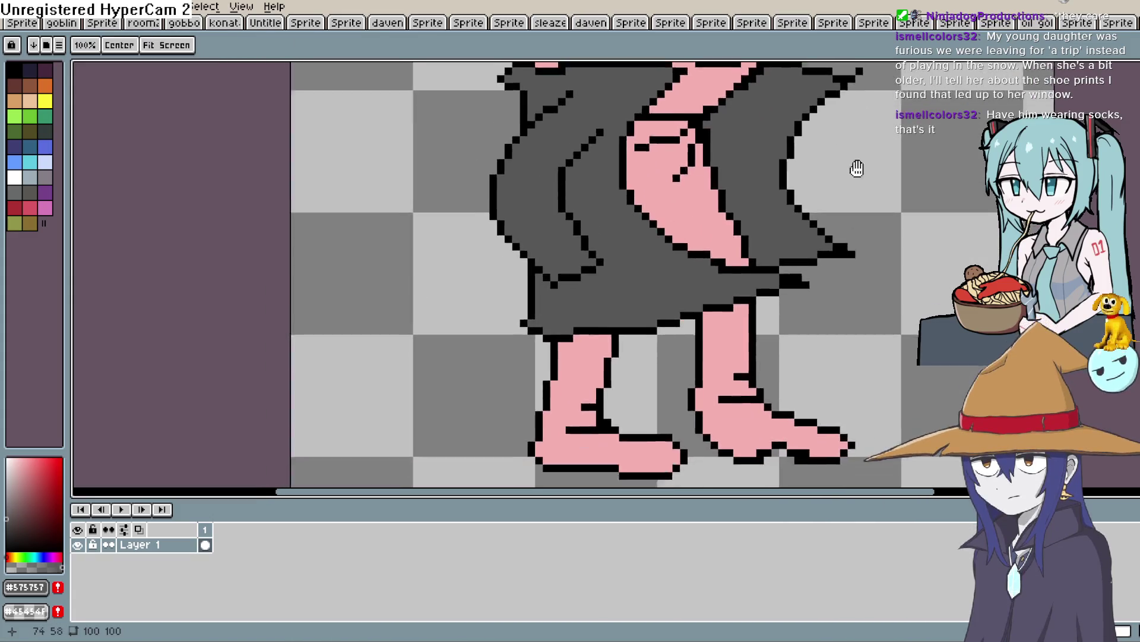
pyautogui.scroll(3, 847, 172)
pyautogui.scroll(-2, 833, 237)
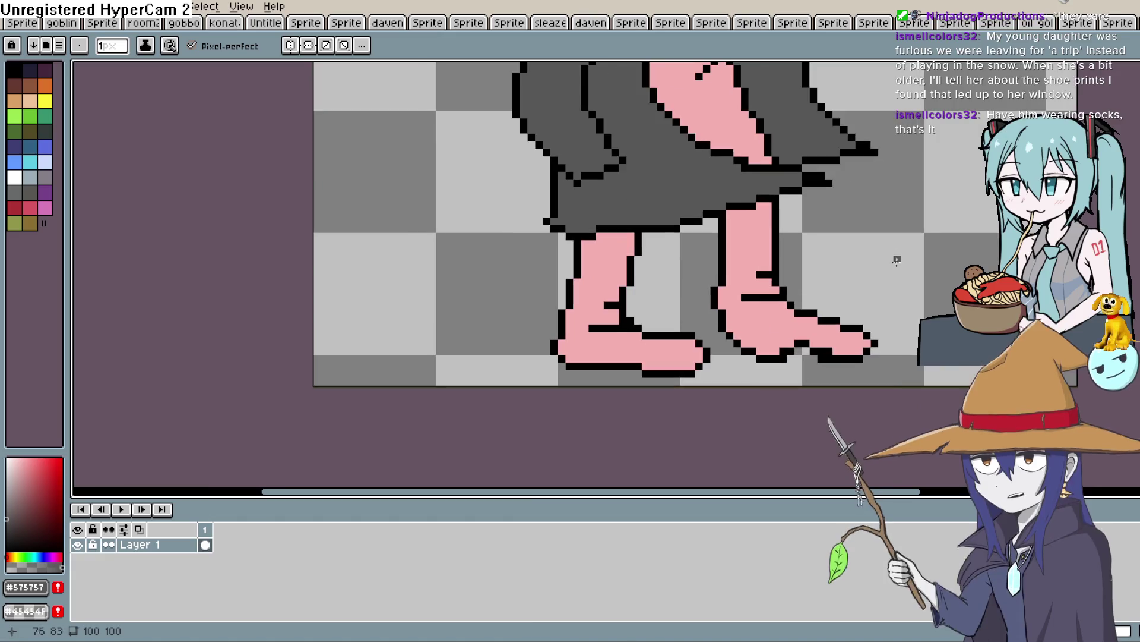
pyautogui.click(15, 177)
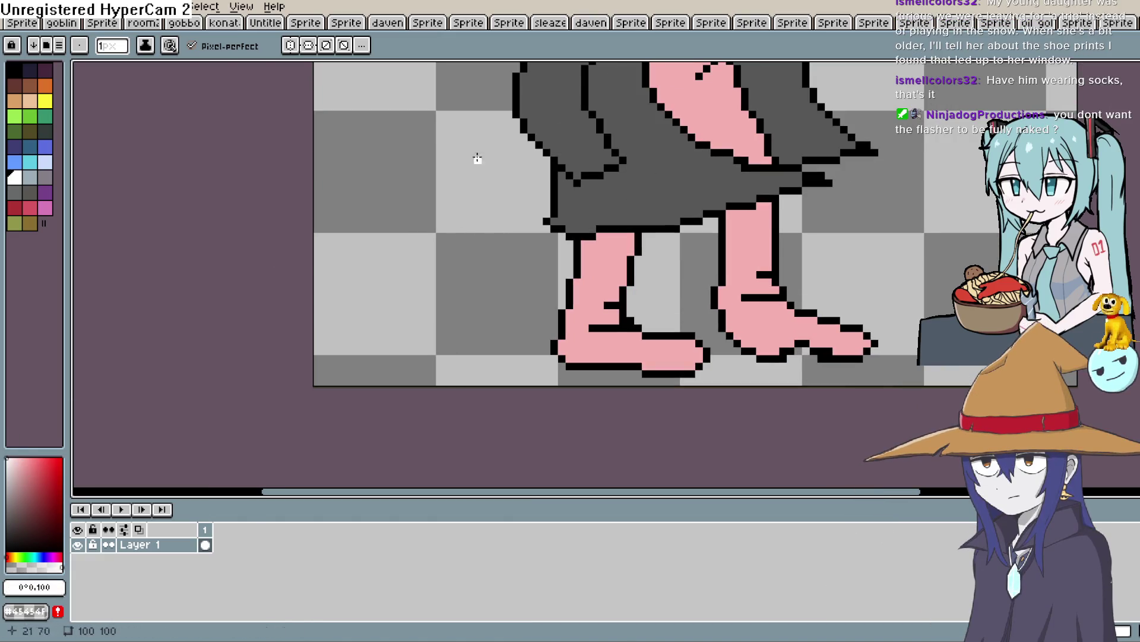
pyautogui.scroll(1, 695, 208)
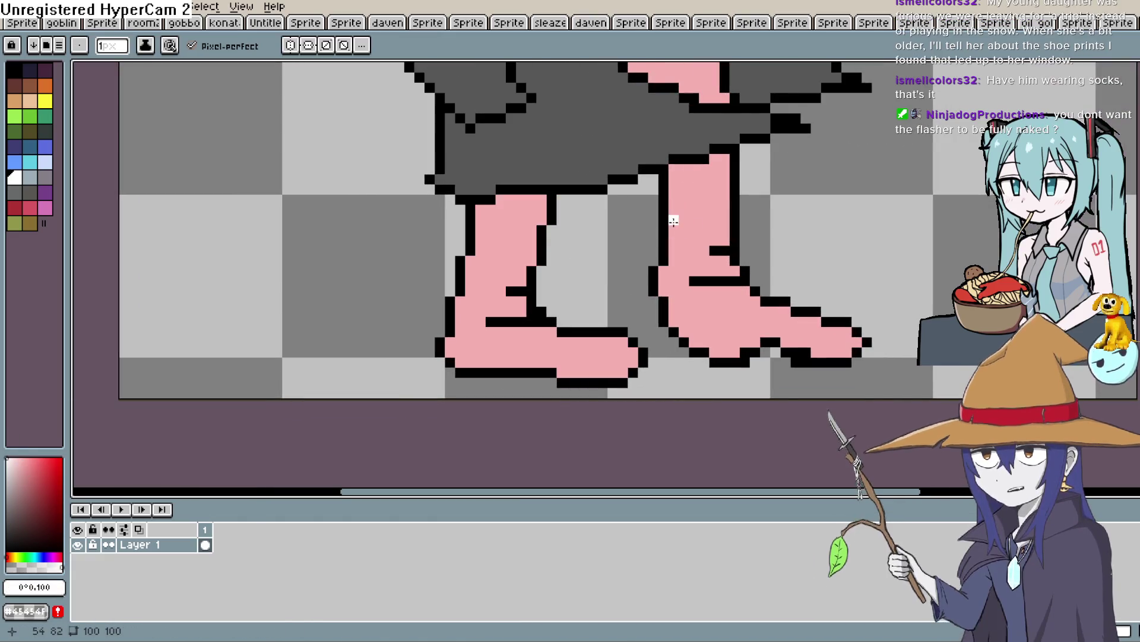
pyautogui.moveTo(673, 220); pyautogui.dragTo(727, 220)
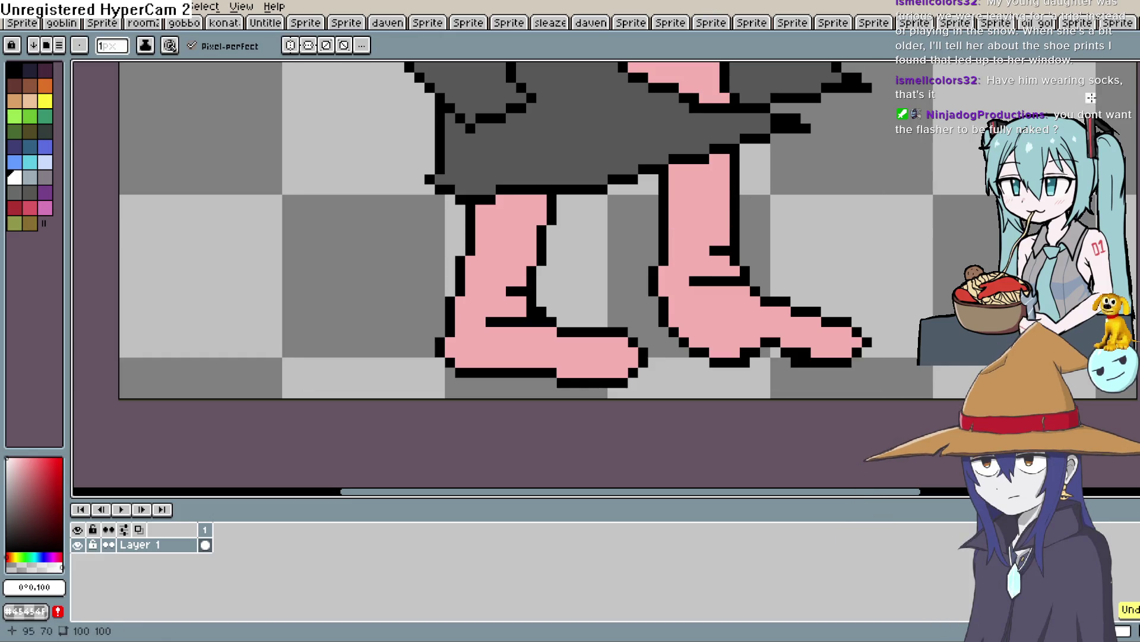
pyautogui.press('x')
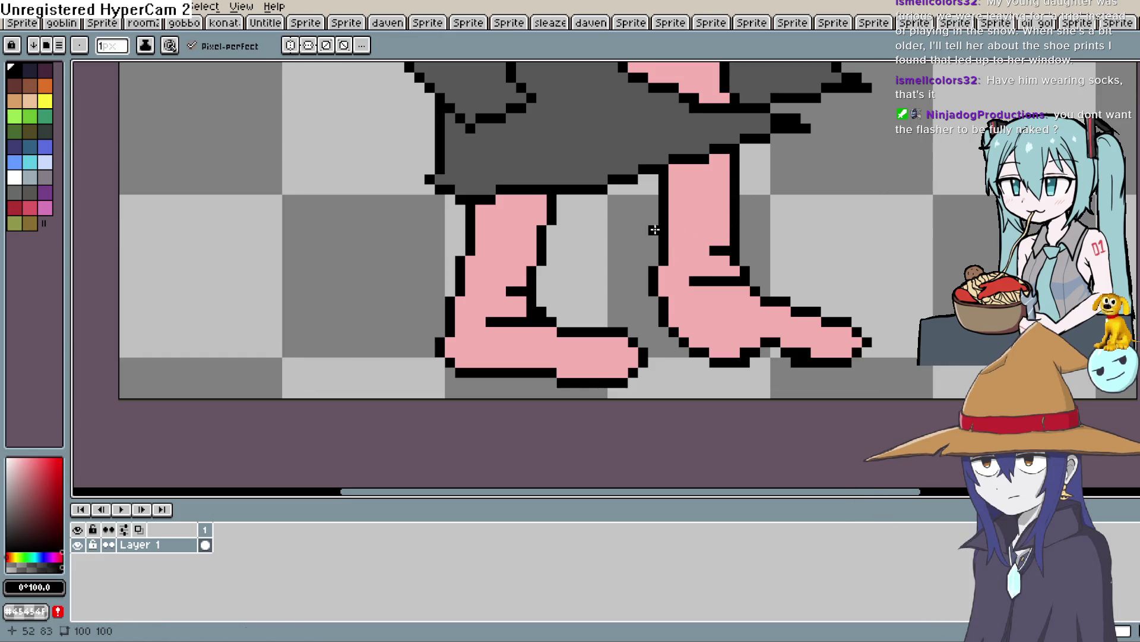
# Draw black cuff lines across the legs above the feet.
pyautogui.moveTo(707, 211); pyautogui.dragTo(731, 210)
pyautogui.click(742, 230)
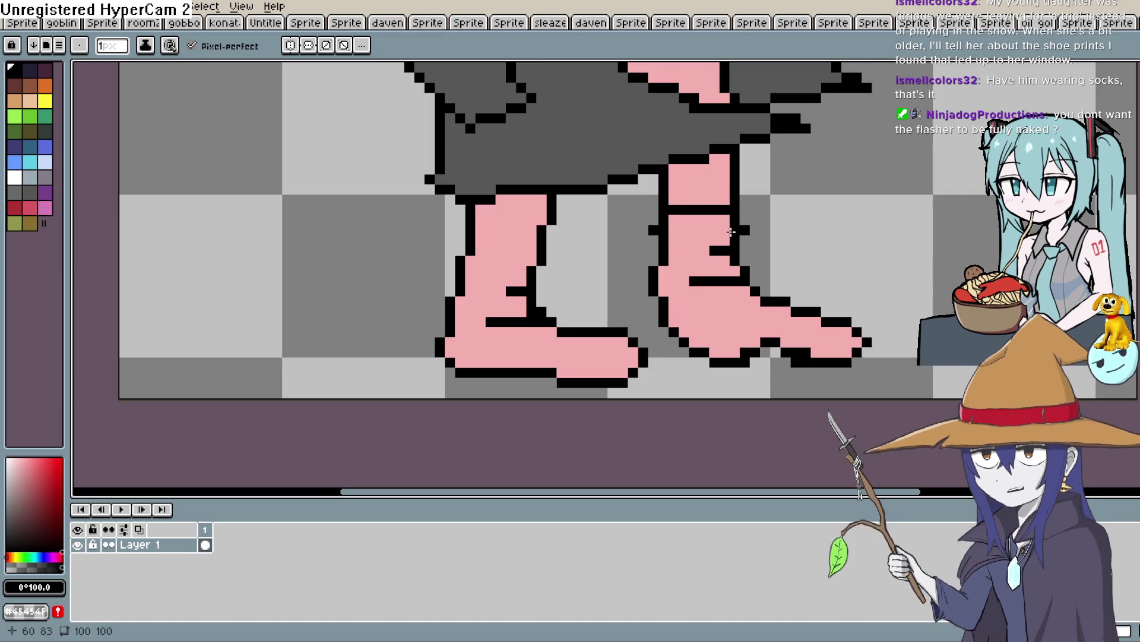
pyautogui.keyDown('shift'); pyautogui.click(692, 229); pyautogui.keyUp('shift')
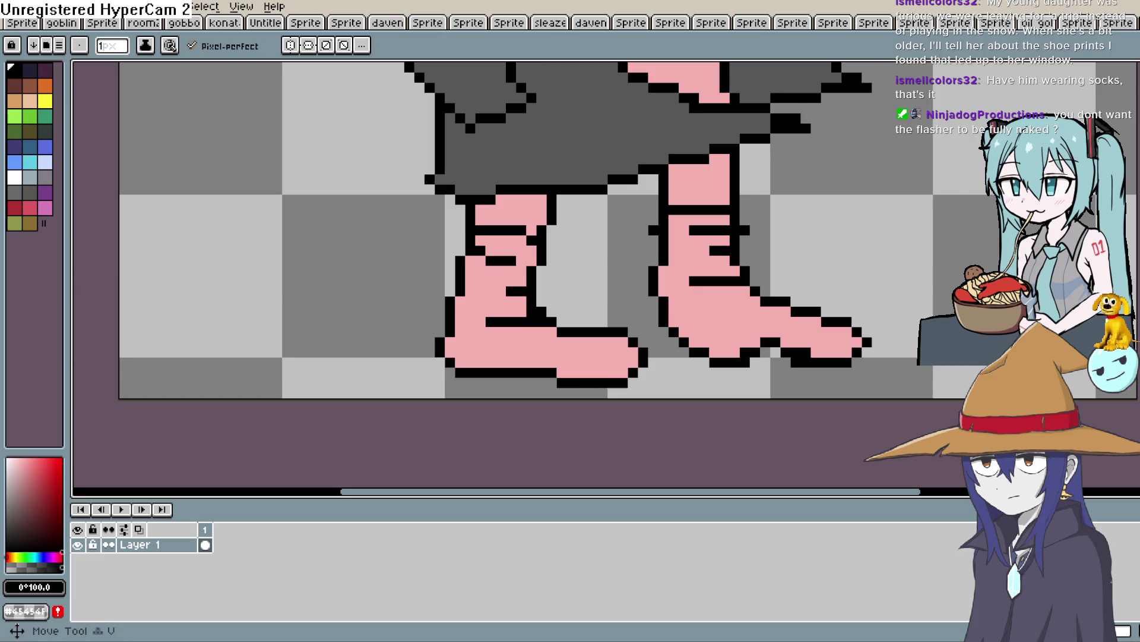
# Fill both pink feet with pure white.
pyautogui.press('i')
pyautogui.click(14, 177)
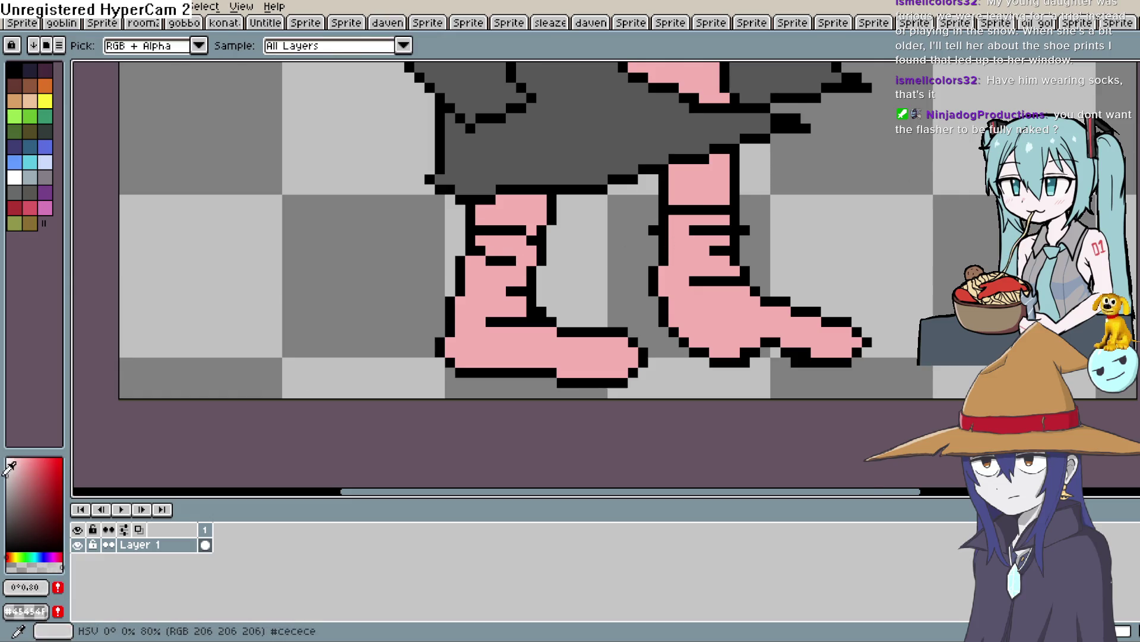
pyautogui.click(7, 461)
pyautogui.press('g')
pyautogui.click(718, 316)
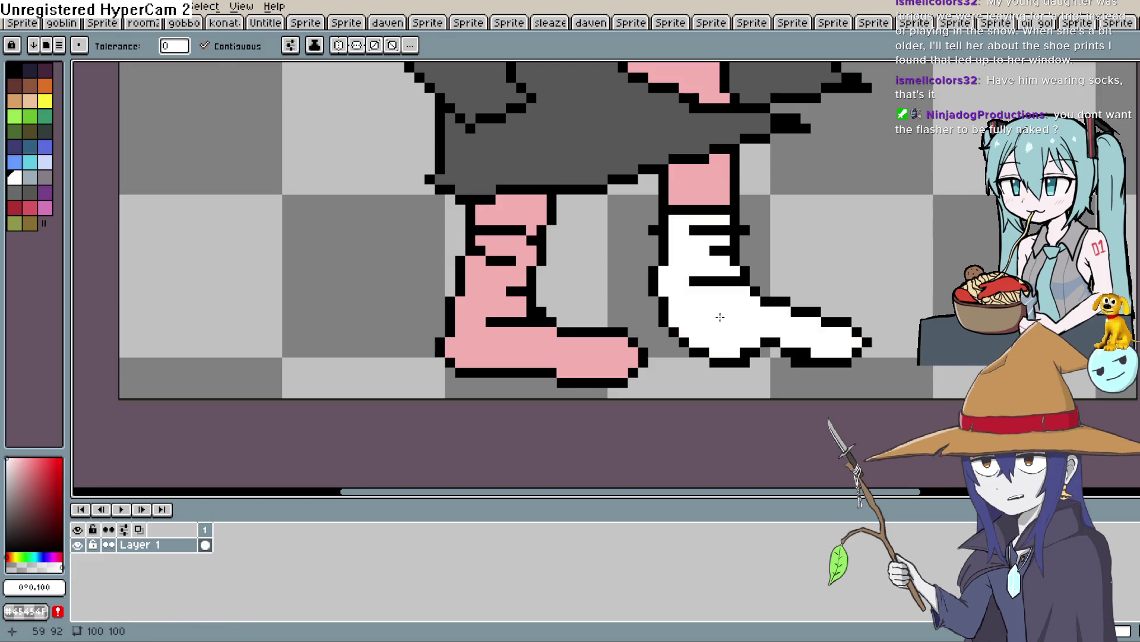
pyautogui.click(600, 350)
pyautogui.moveTo(609, 321)
pyautogui.mouseDown()
pyautogui.moveTo(609, 288)
pyautogui.moveTo(589, 268)
pyautogui.mouseUp()
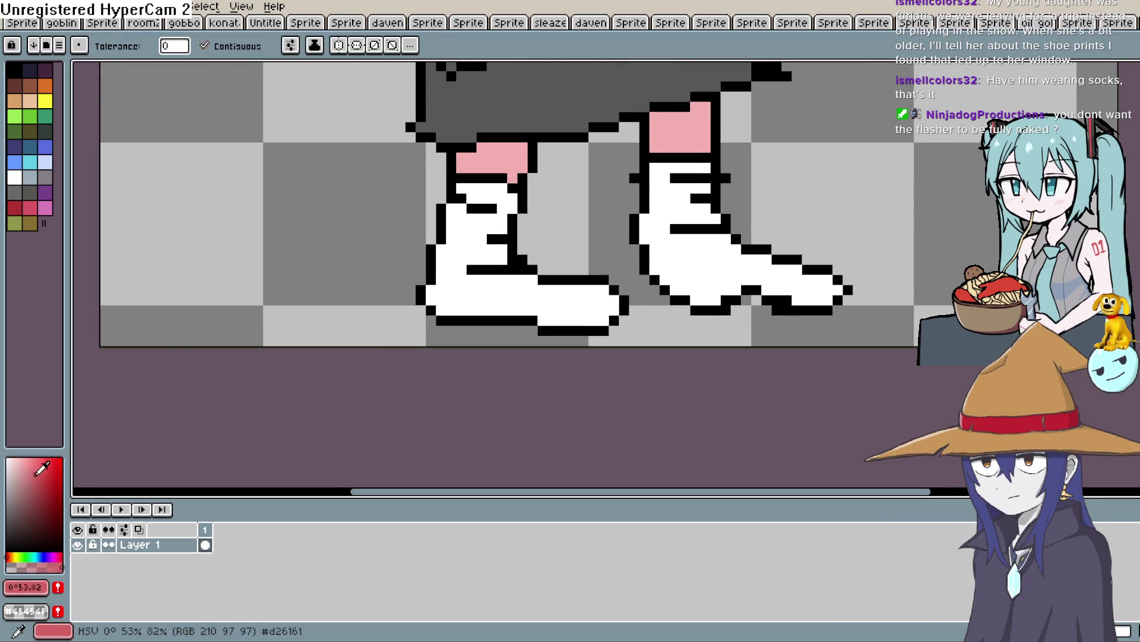
# Paint red toes on both socks and a red heel on the left sock.
pyautogui.press('b')
pyautogui.moveTo(815, 291)
pyautogui.mouseDown()
pyautogui.moveTo(825, 232)
pyautogui.moveTo(812, 246)
pyautogui.mouseUp()
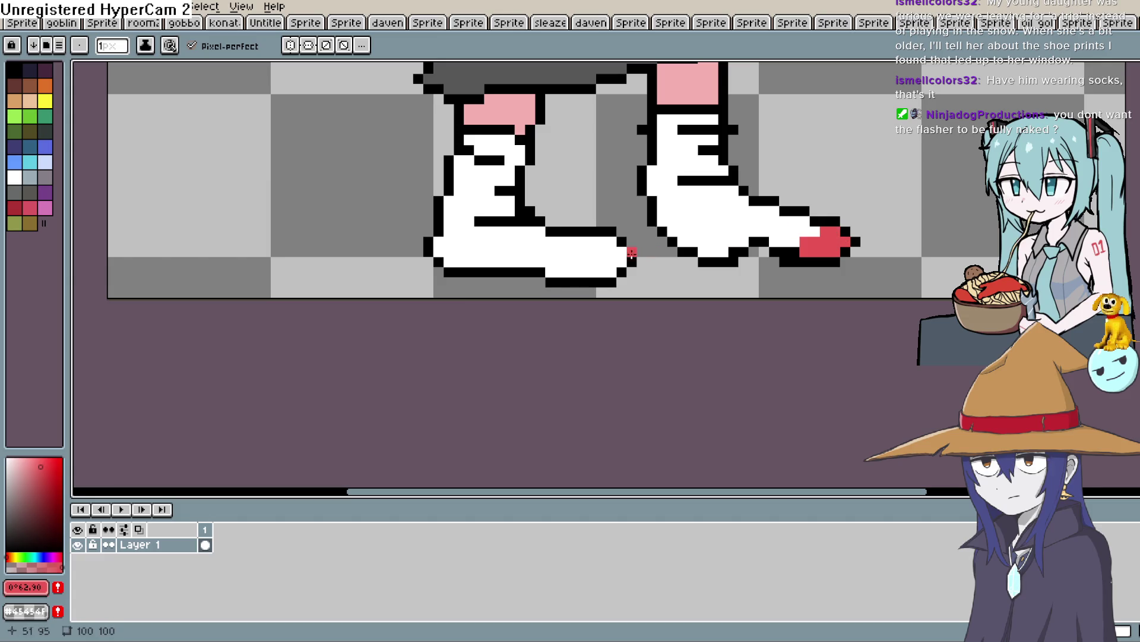
pyautogui.moveTo(604, 245)
pyautogui.mouseDown()
pyautogui.moveTo(584, 265)
pyautogui.moveTo(619, 254)
pyautogui.mouseUp()
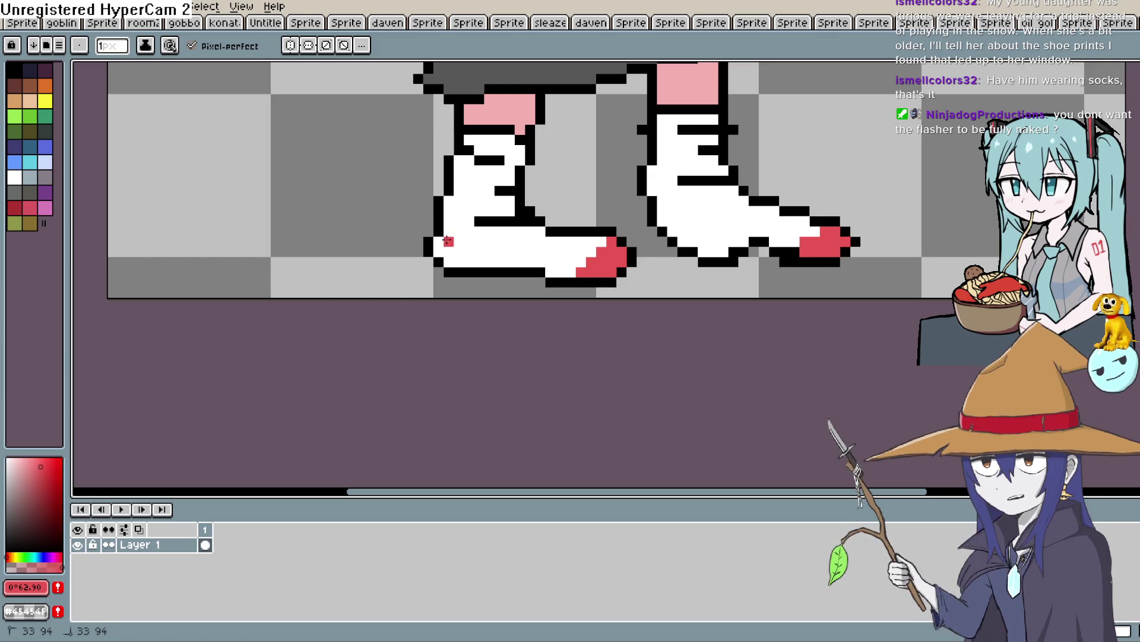
pyautogui.moveTo(459, 248)
pyautogui.mouseDown()
pyautogui.moveTo(457, 263)
pyautogui.moveTo(441, 249)
pyautogui.mouseUp()
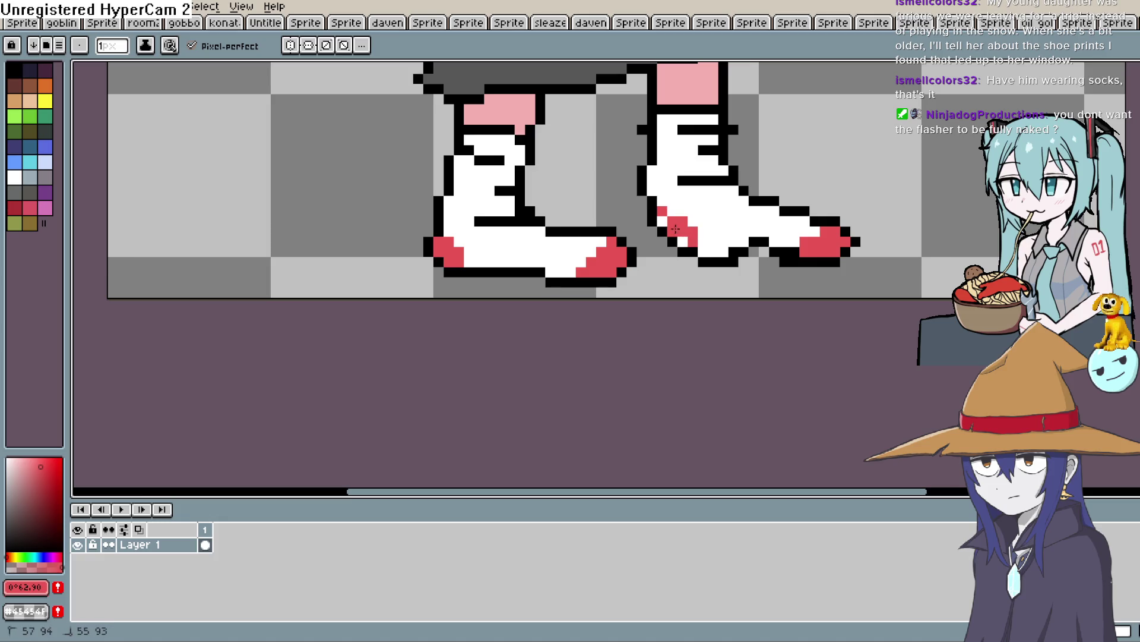
pyautogui.scroll(-5, 676, 206)
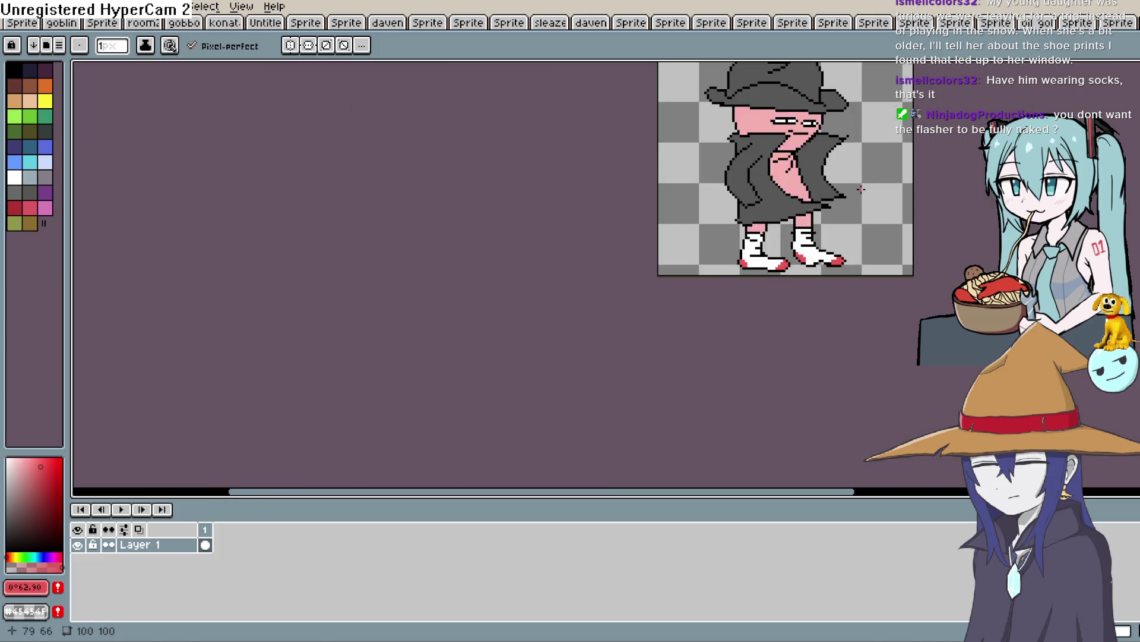
pyautogui.scroll(1, 781, 228)
pyautogui.scroll(2, 780, 228)
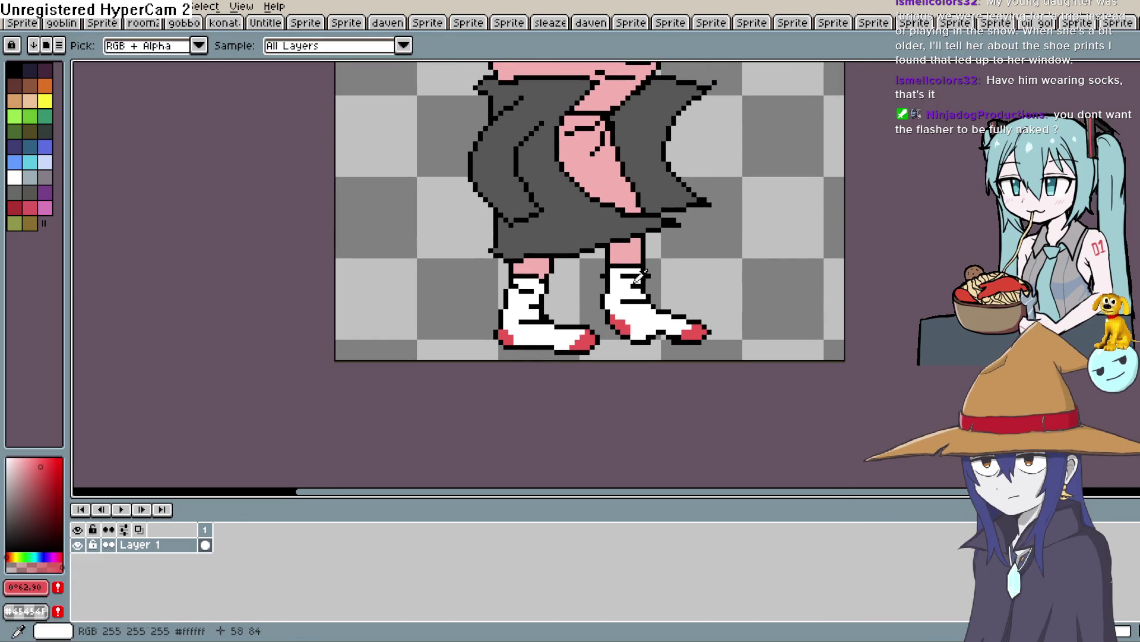
pyautogui.scroll(2, 592, 280)
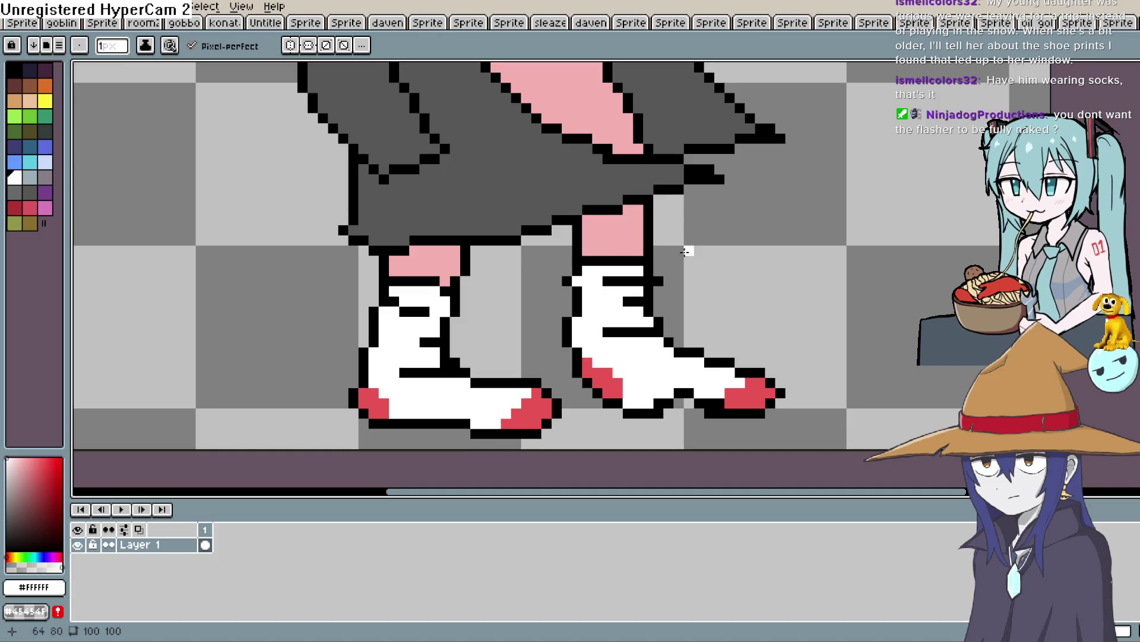
pyautogui.press('e')
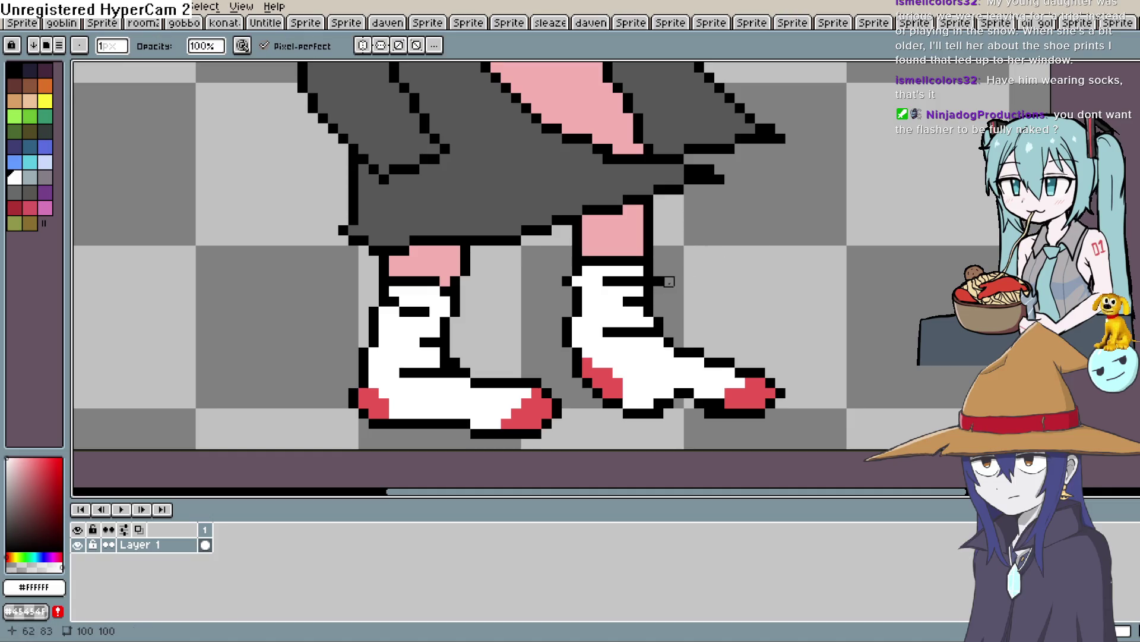
pyautogui.scroll(-4, 720, 250)
pyautogui.press('space')
pyautogui.moveTo(797, 244)
pyautogui.mouseDown()
pyautogui.moveTo(743, 295)
pyautogui.moveTo(704, 359)
pyautogui.mouseUp()
pyautogui.scroll(-1, 785, 208)
pyautogui.scroll(3, 762, 237)
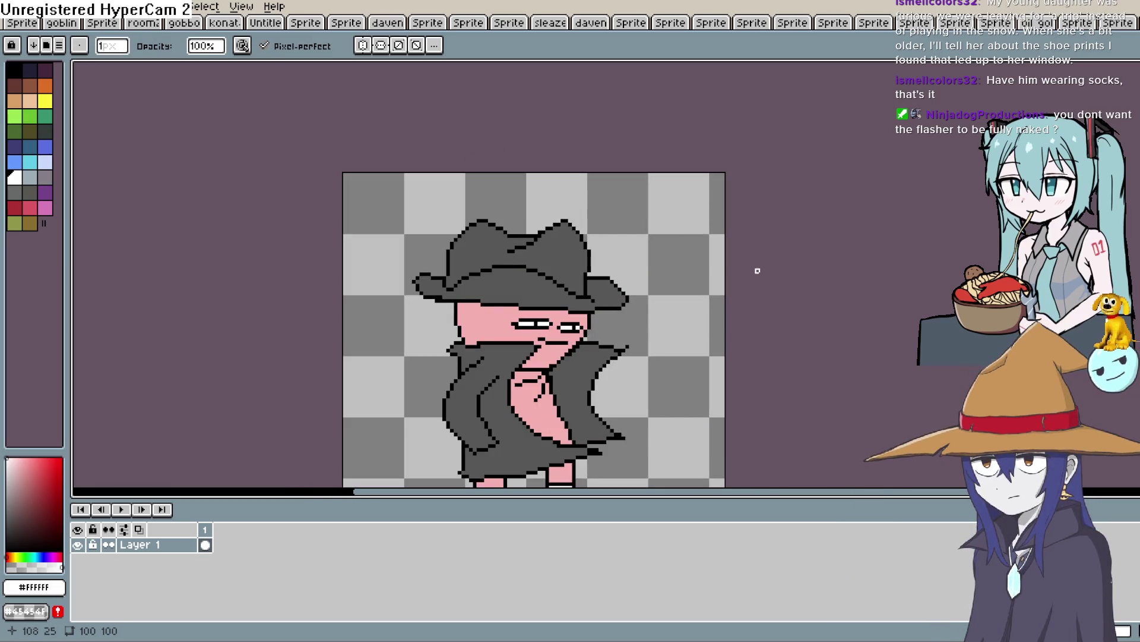
pyautogui.press('space')
pyautogui.moveTo(600, 386)
pyautogui.mouseDown()
pyautogui.moveTo(624, 262)
pyautogui.moveTo(645, 270)
pyautogui.mouseUp()
pyautogui.scroll(1, 644, 252)
pyautogui.scroll(-1, 637, 279)
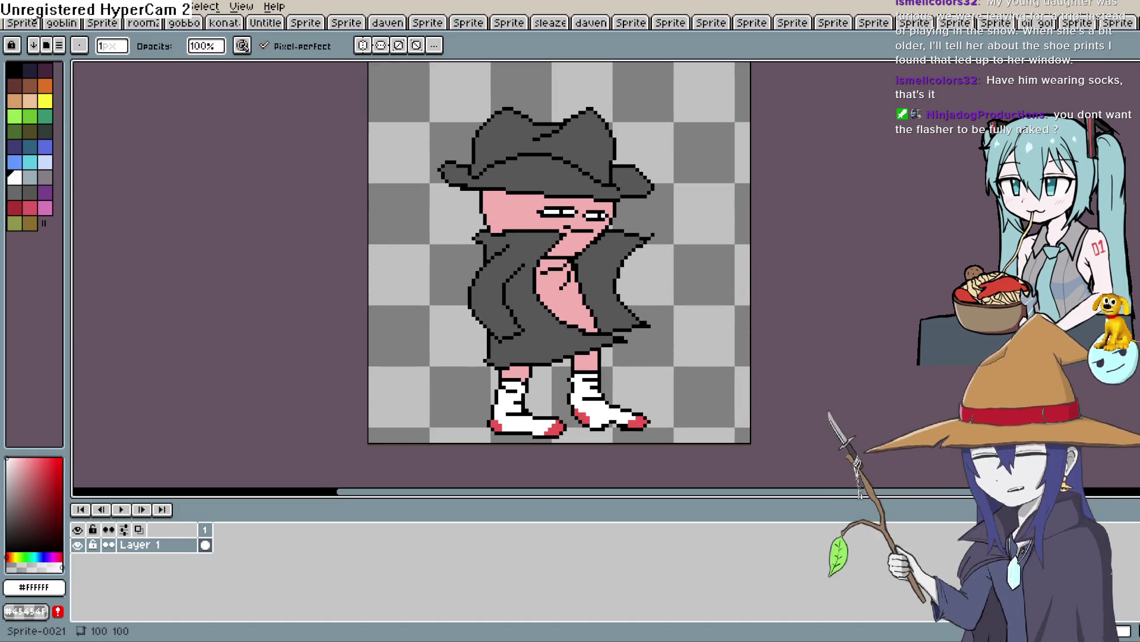
pyautogui.click(12, 6)
# Export the sprite as guy.png and switch over to Construct 3.
pyautogui.moveTo(76, 133)
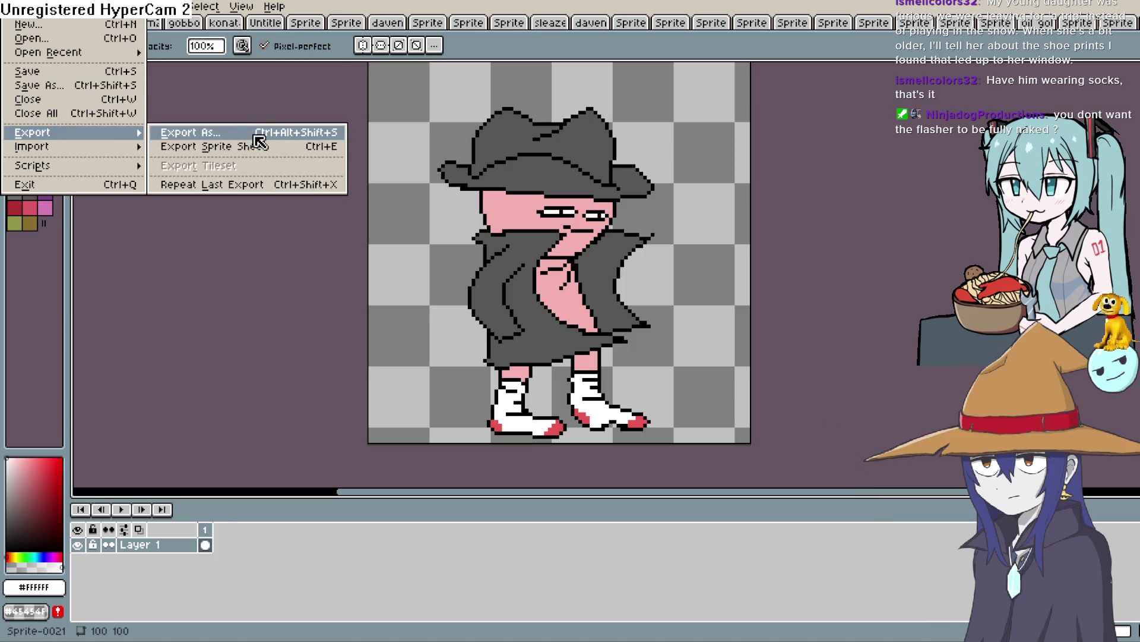
pyautogui.click(256, 135)
pyautogui.click(288, 33)
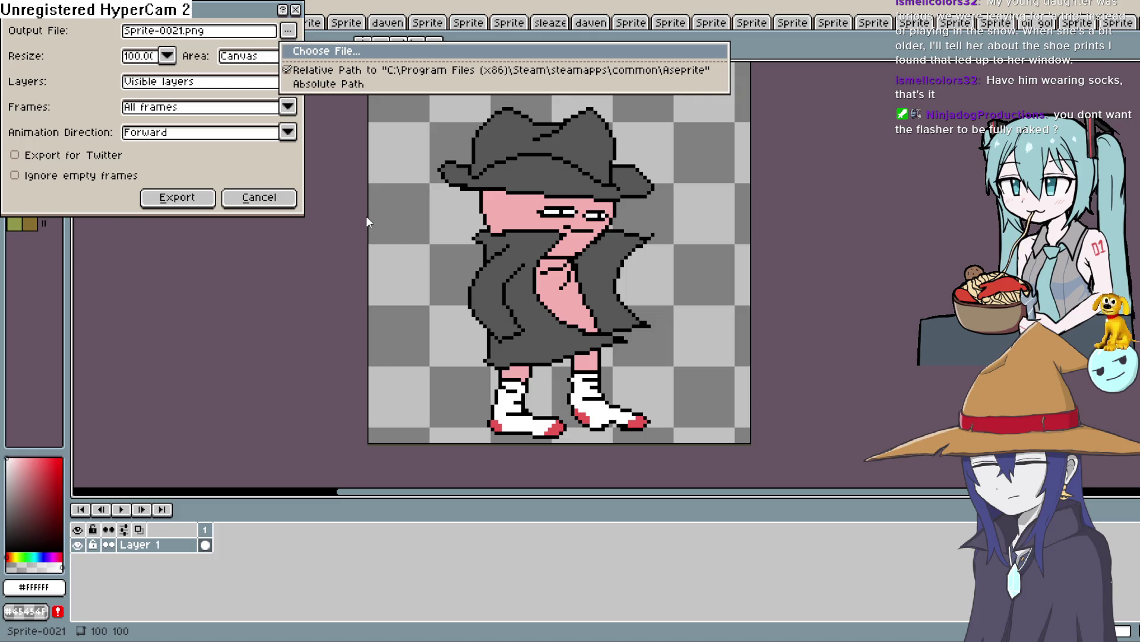
pyautogui.click(909, 504)
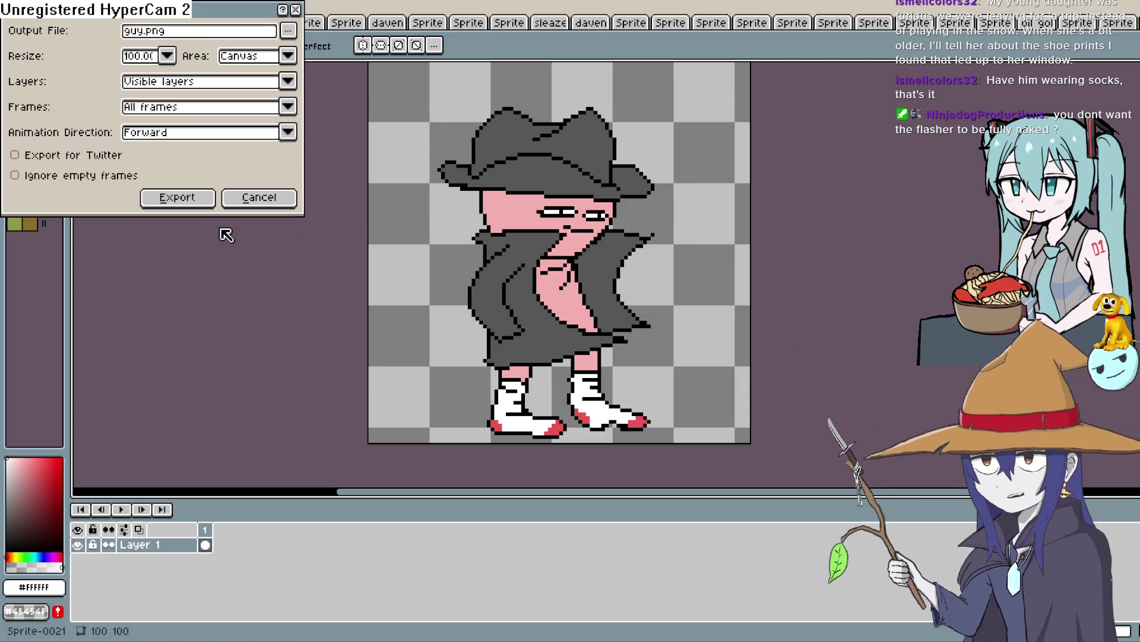
pyautogui.click(177, 197)
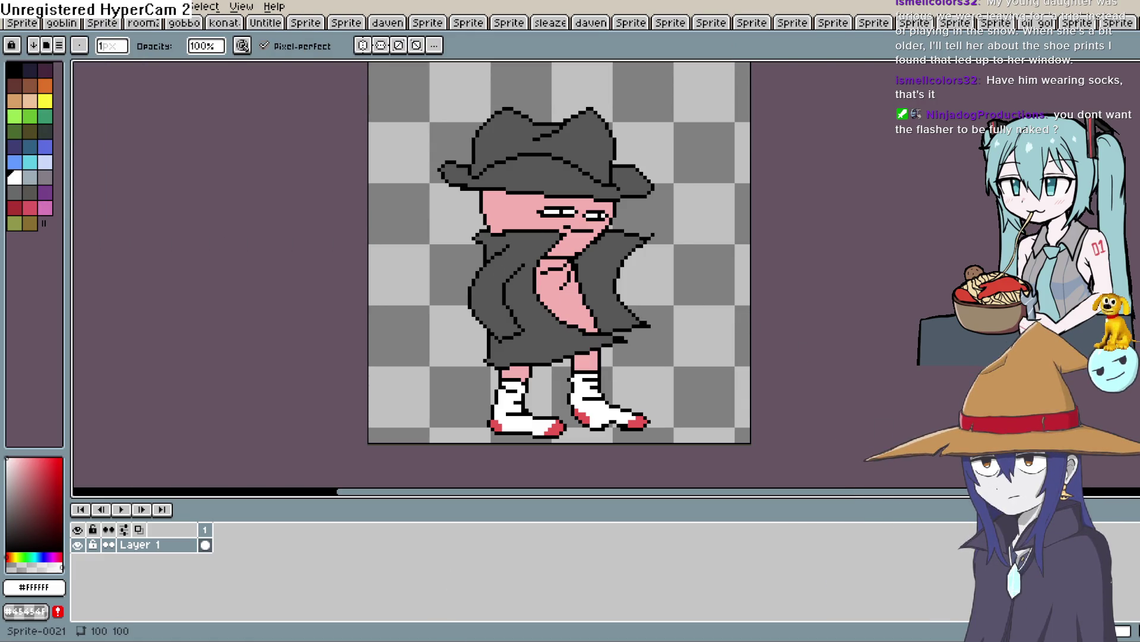
pyautogui.hotkey('alt', 'Tab')
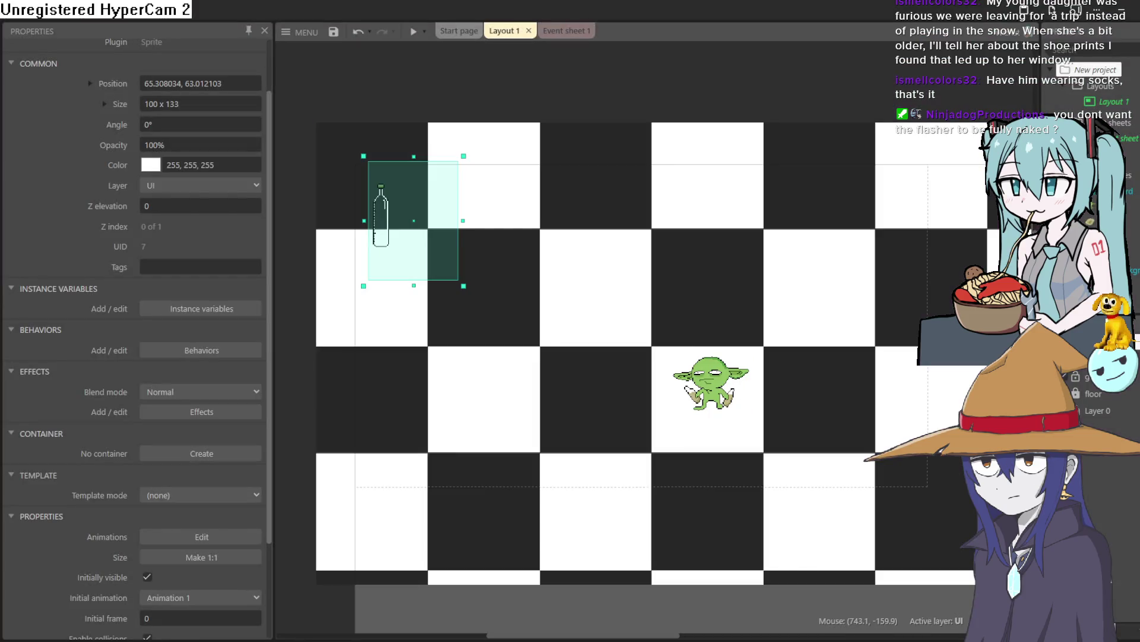
# Insert a new Sprite object, Sprite5, holding the guy trench-coat man image.
pyautogui.click(620, 85)
pyautogui.doubleClick(621, 85)
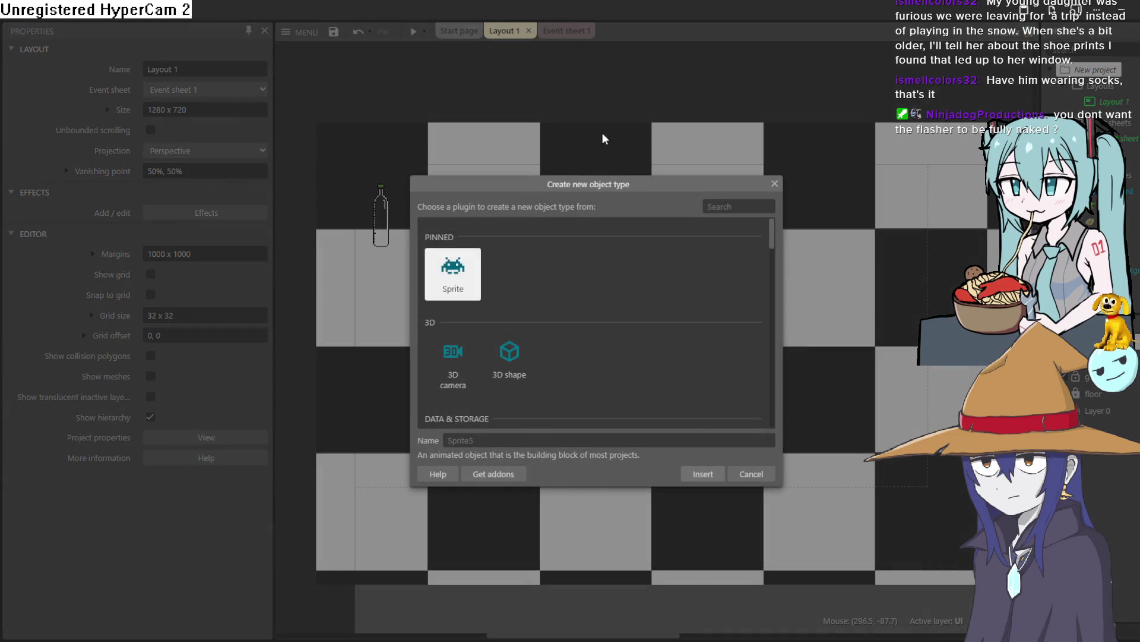
pyautogui.click(713, 478)
pyautogui.click(602, 81)
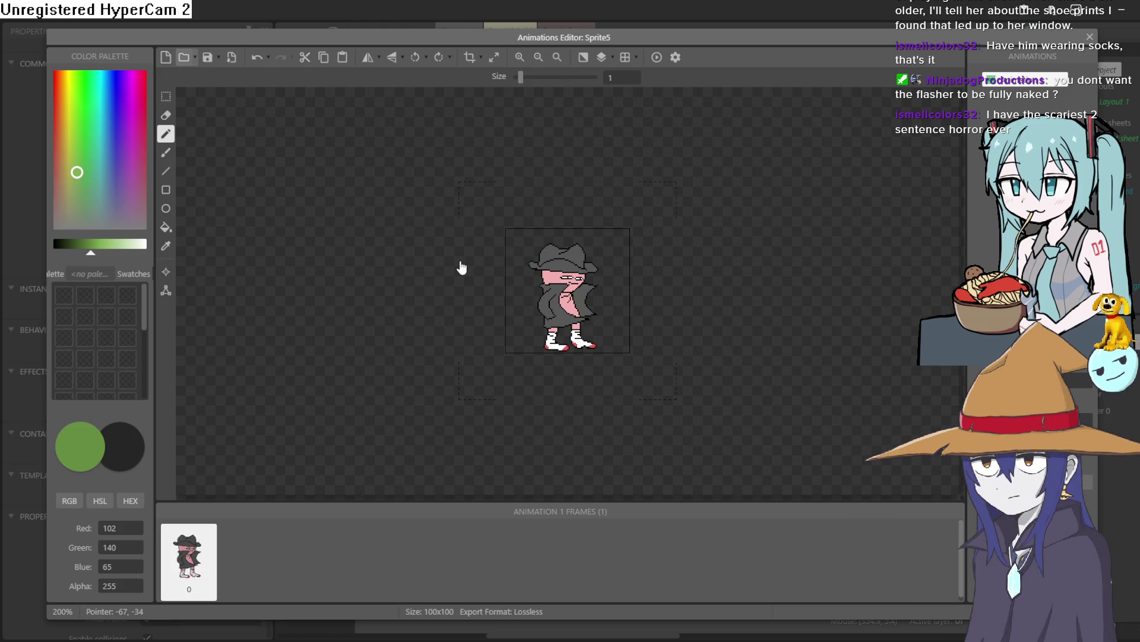
pyautogui.click(1091, 38)
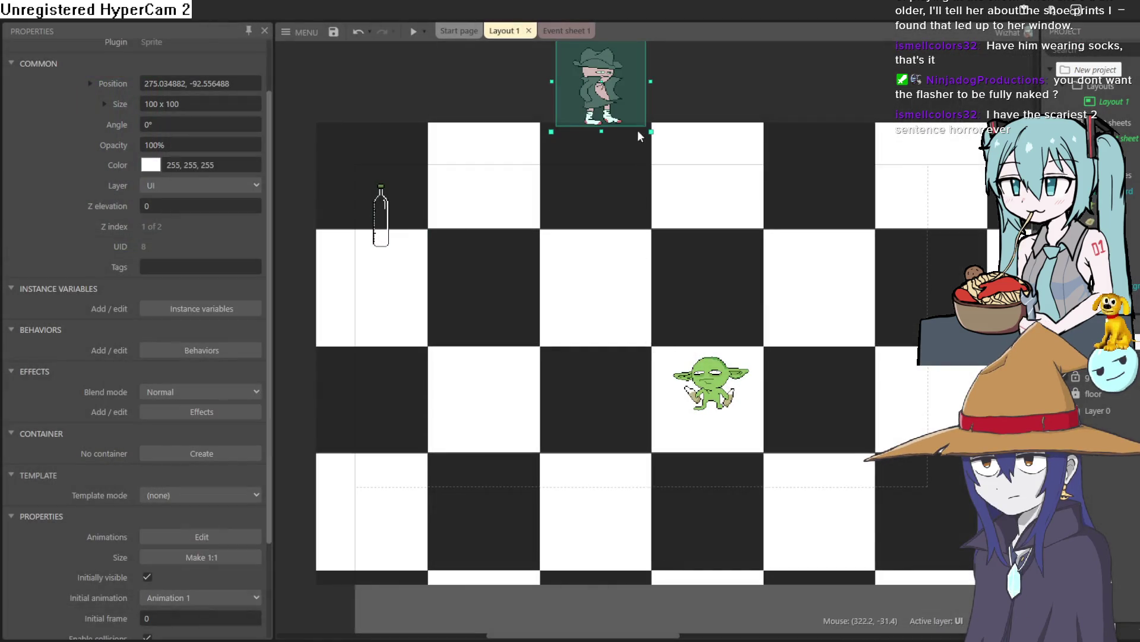
# Drag Sprite5 onto the checkerboard's left side, at about (162.5, 306.7) near the goblin.
pyautogui.moveTo(610, 103)
pyautogui.mouseDown()
pyautogui.moveTo(521, 345)
pyautogui.moveTo(493, 478)
pyautogui.moveTo(620, 391)
pyautogui.moveTo(675, 395)
pyautogui.mouseUp()
pyautogui.scroll(5, 730, 396)
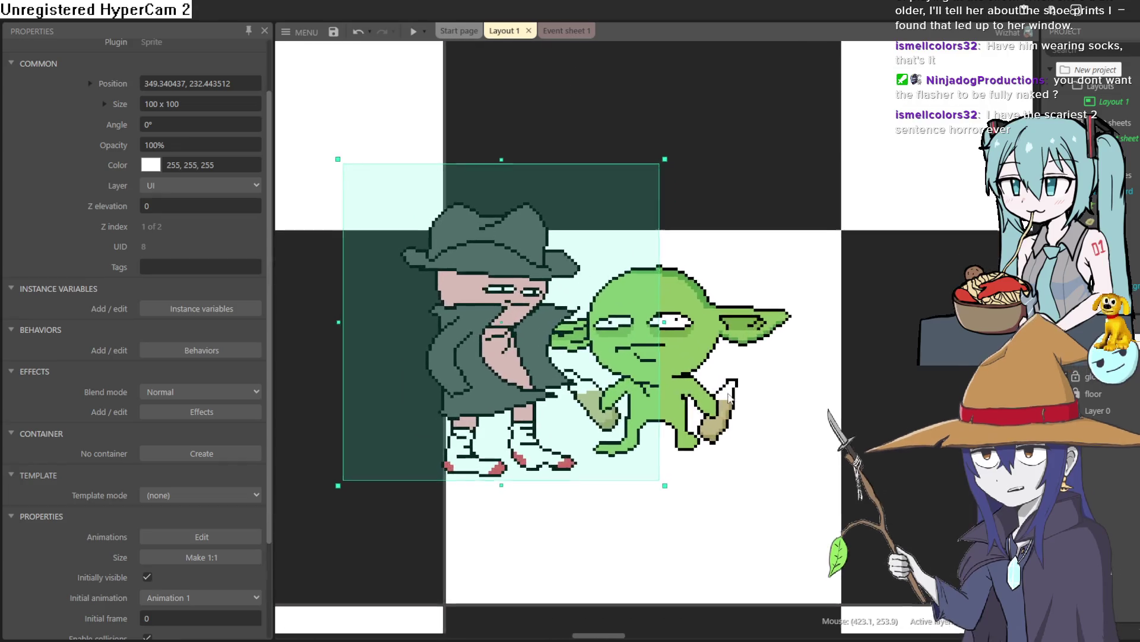
pyautogui.scroll(-5, 730, 396)
pyautogui.scroll(1, 730, 330)
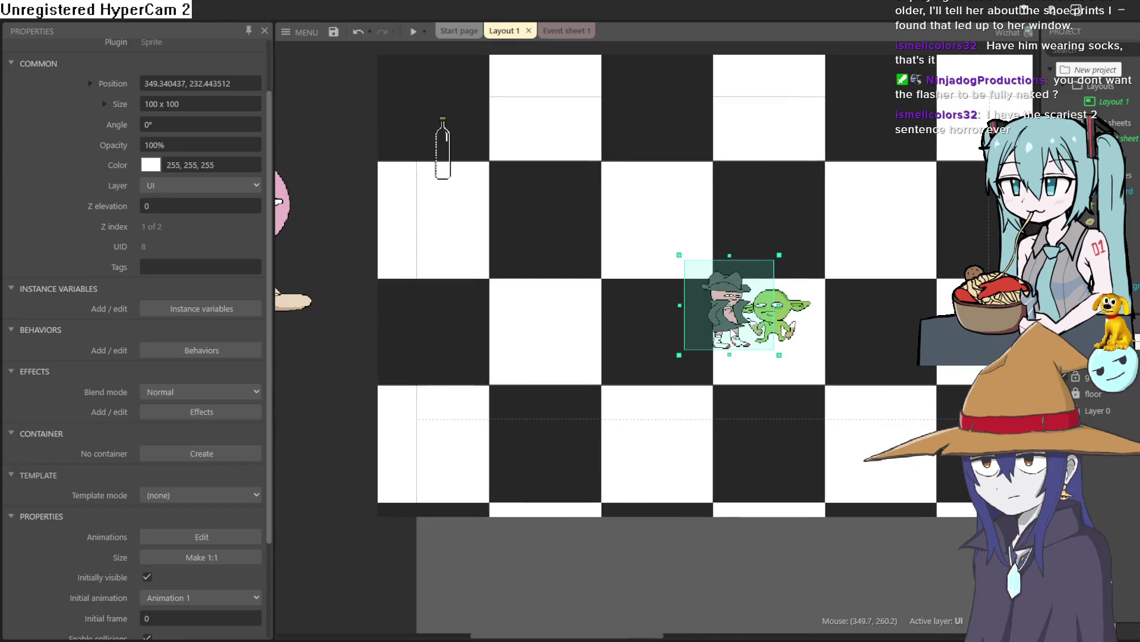
pyautogui.moveTo(730, 329)
pyautogui.mouseDown()
pyautogui.moveTo(537, 429)
pyautogui.moveTo(537, 394)
pyautogui.moveTo(553, 385)
pyautogui.moveTo(561, 407)
pyautogui.mouseUp()
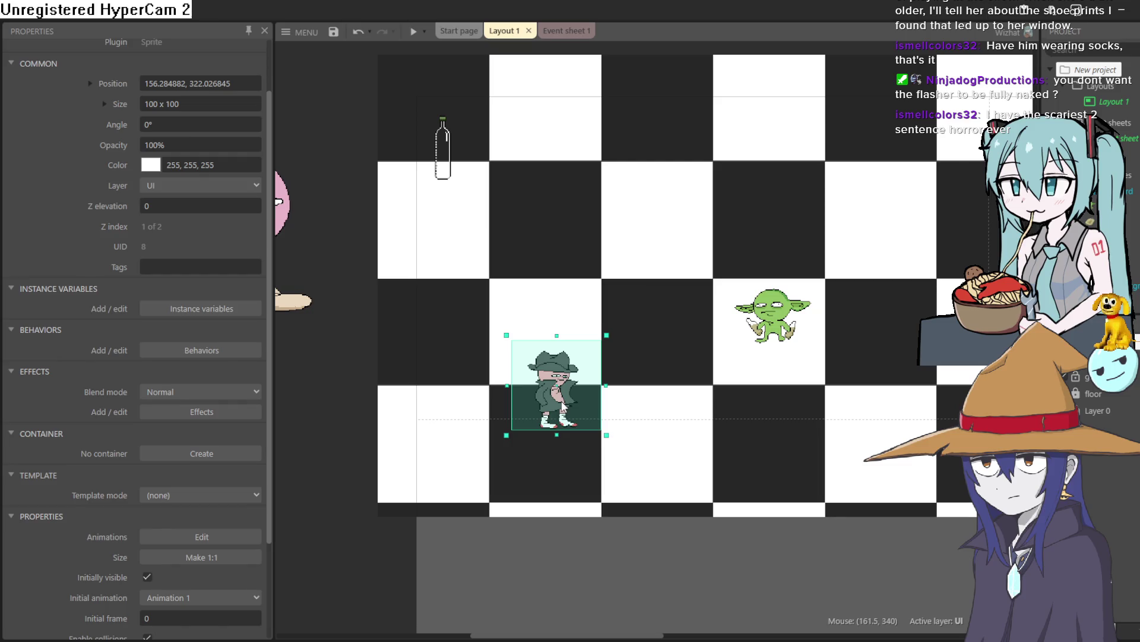
pyautogui.moveTo(563, 404)
pyautogui.mouseDown()
pyautogui.moveTo(572, 202)
pyautogui.moveTo(552, 439)
pyautogui.mouseUp()
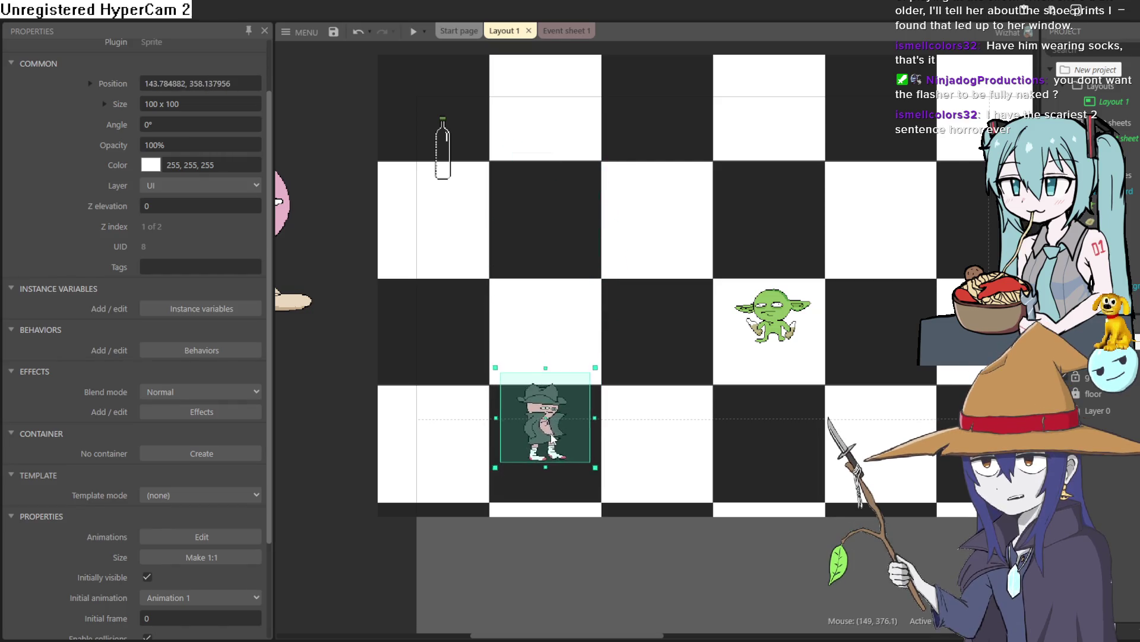
pyautogui.moveTo(565, 377)
pyautogui.mouseDown()
pyautogui.moveTo(569, 471)
pyautogui.moveTo(570, 66)
pyautogui.moveTo(570, 438)
pyautogui.moveTo(561, 382)
pyautogui.moveTo(566, 392)
pyautogui.mouseUp()
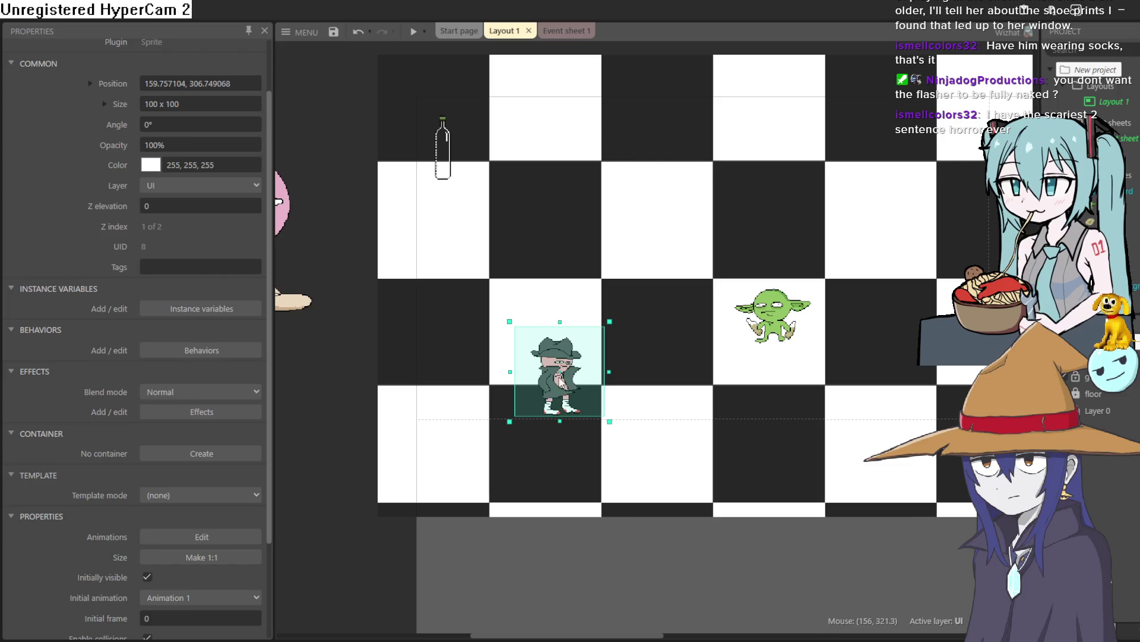
pyautogui.moveTo(563, 377); pyautogui.dragTo(564, 378)
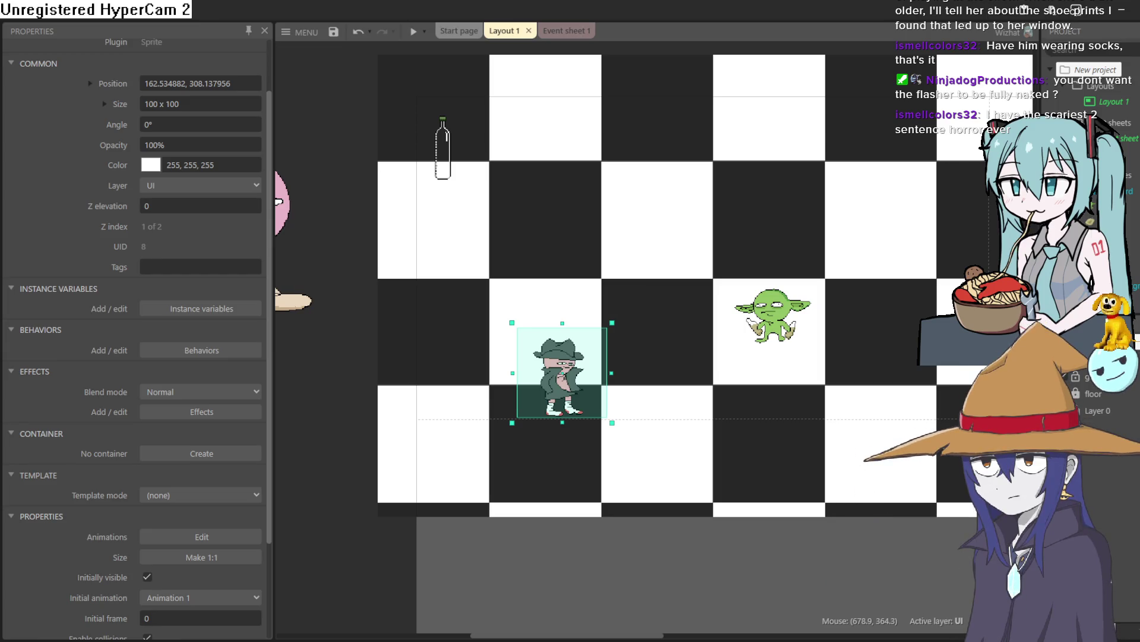
pyautogui.moveTo(564, 380); pyautogui.dragTo(564, 378)
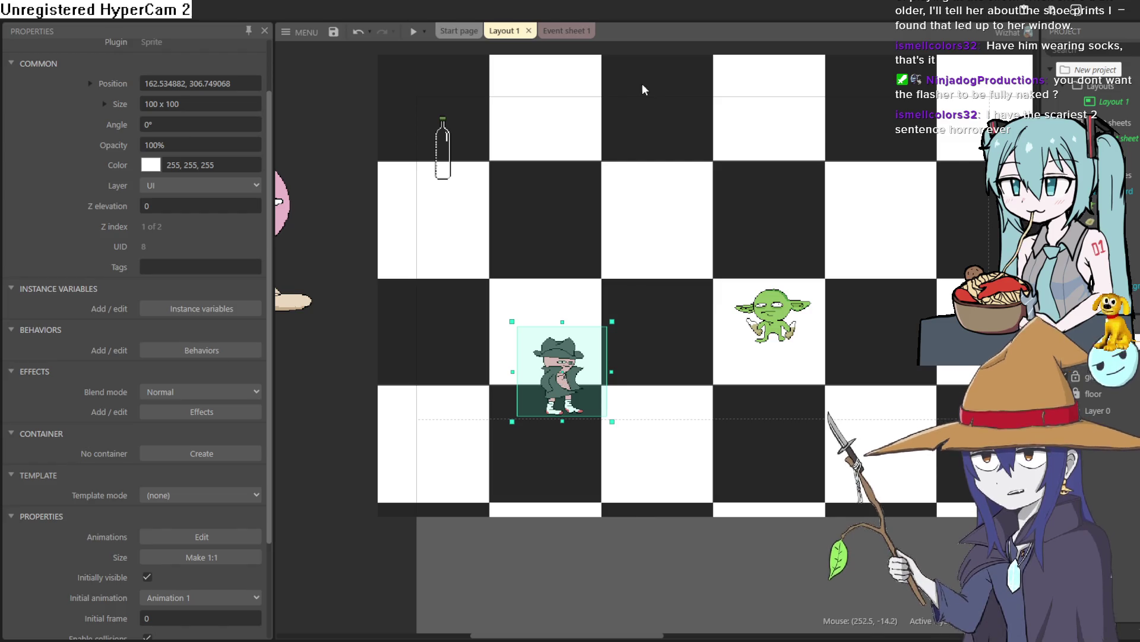
# Start a new event on Event sheet 1 with Sprite5 as its object.
pyautogui.click(551, 30)
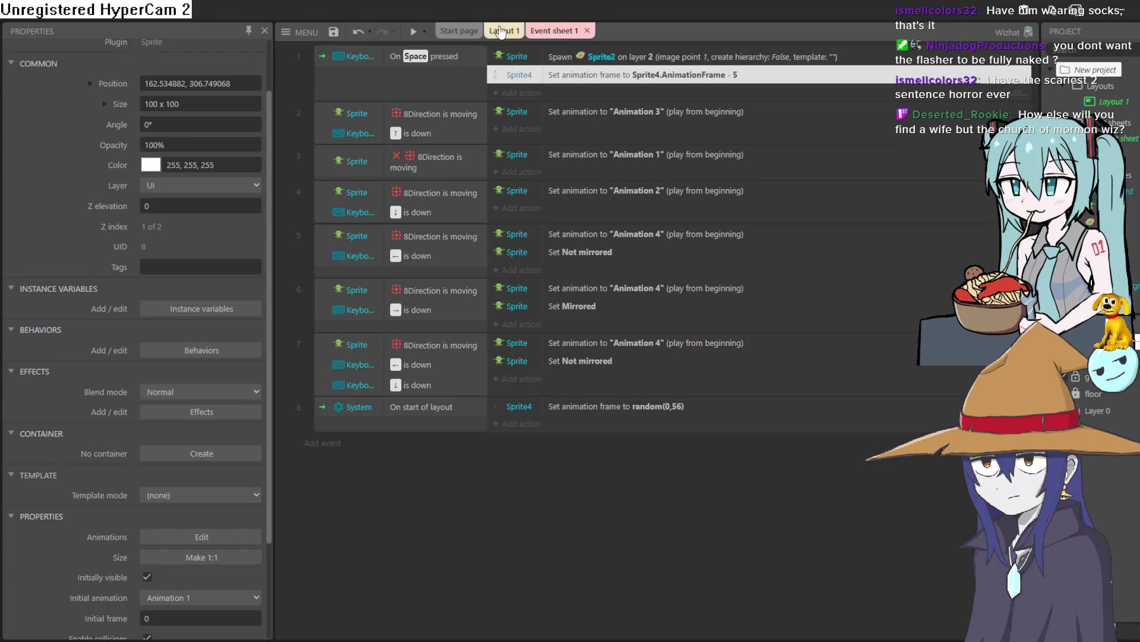
pyautogui.click(501, 31)
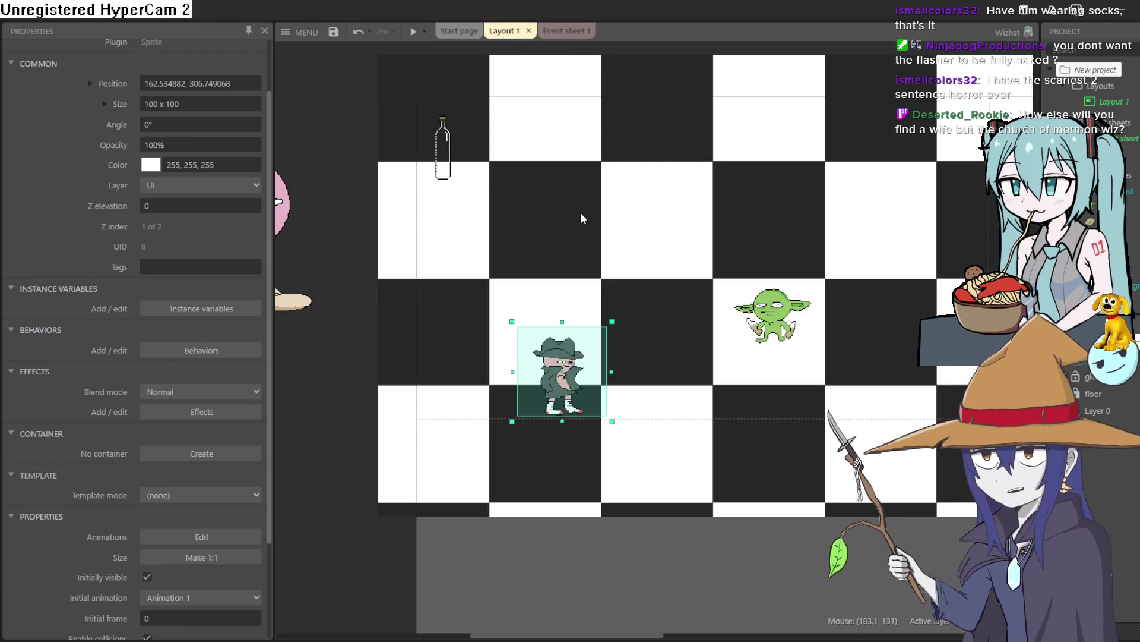
pyautogui.moveTo(580, 218)
pyautogui.mouseDown()
pyautogui.moveTo(611, 318)
pyautogui.moveTo(654, 239)
pyautogui.mouseUp()
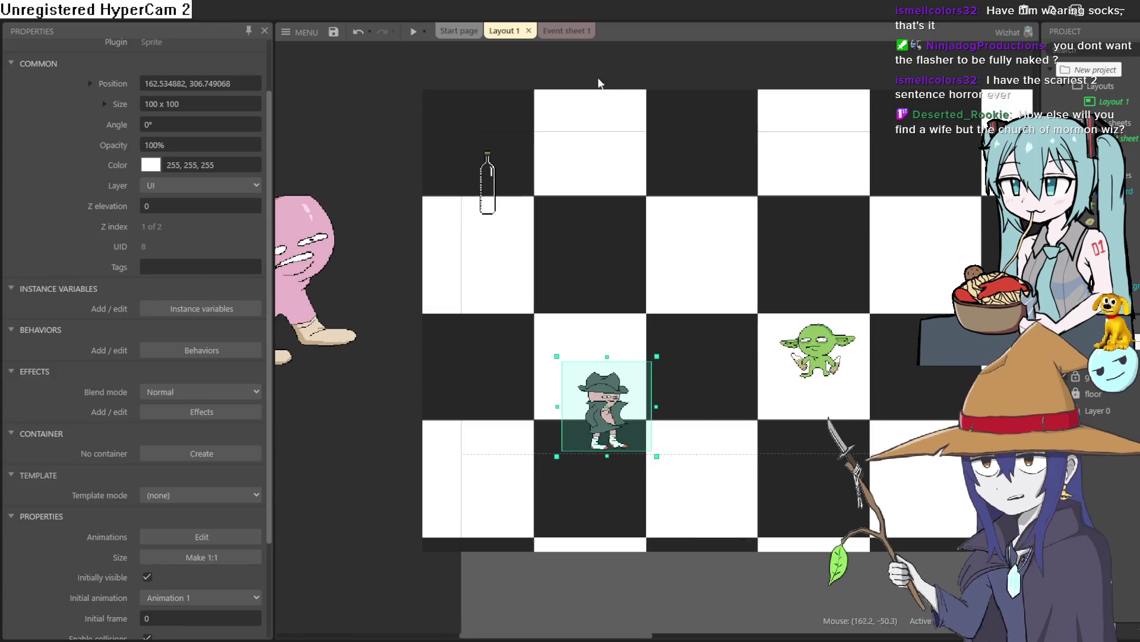
pyautogui.click(565, 31)
pyautogui.click(322, 443)
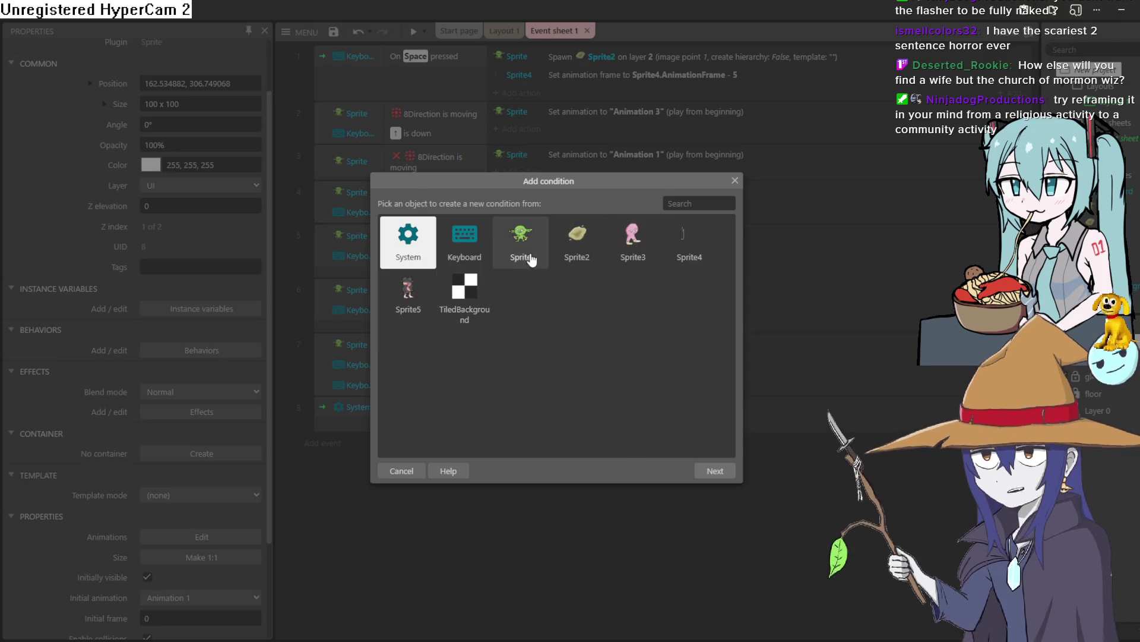
pyautogui.doubleClick(408, 290)
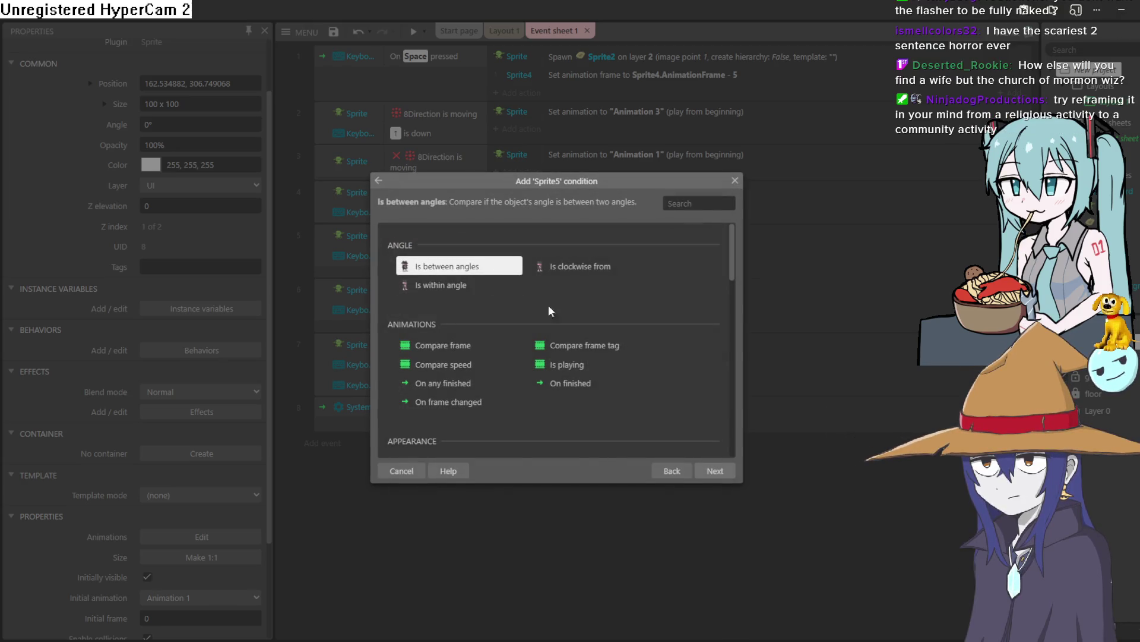
# Set the condition to On collision with another object, choosing Sprite2.
pyautogui.scroll(-6, 549, 309)
pyautogui.scroll(2, 543, 331)
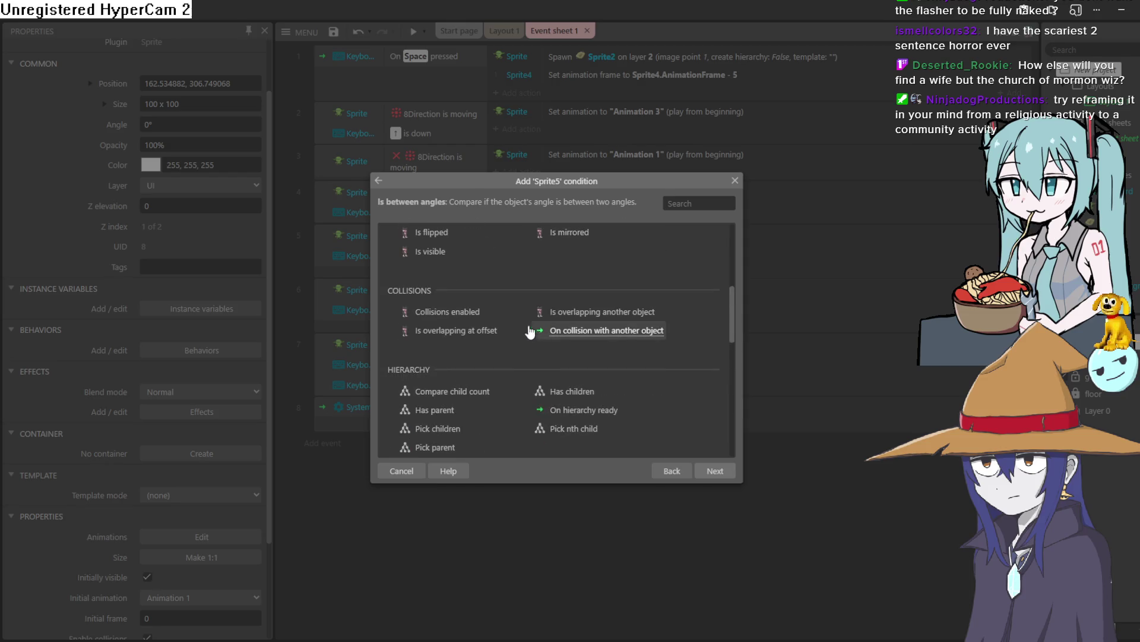
pyautogui.scroll(-2, 497, 317)
pyautogui.scroll(5, 573, 334)
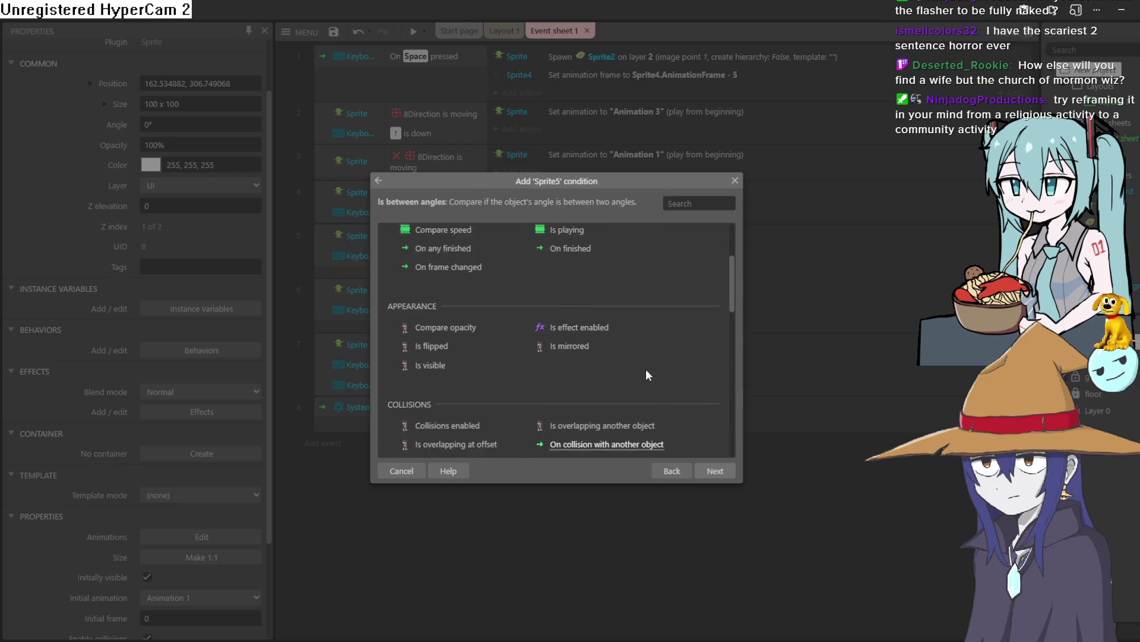
pyautogui.scroll(-2, 644, 357)
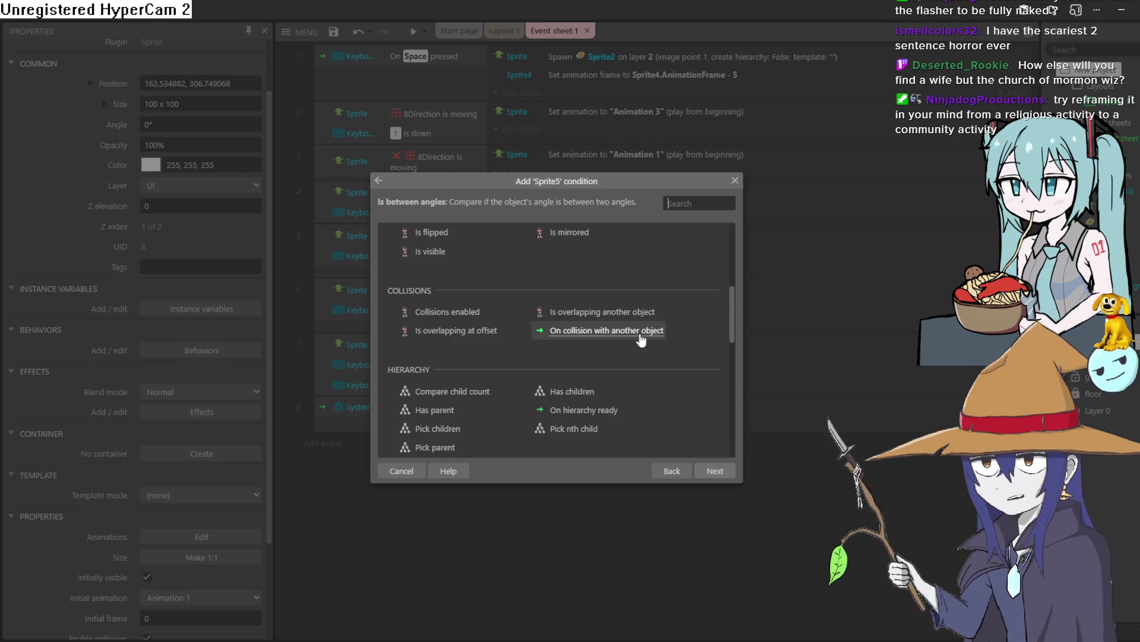
pyautogui.doubleClick(643, 338)
pyautogui.click(631, 314)
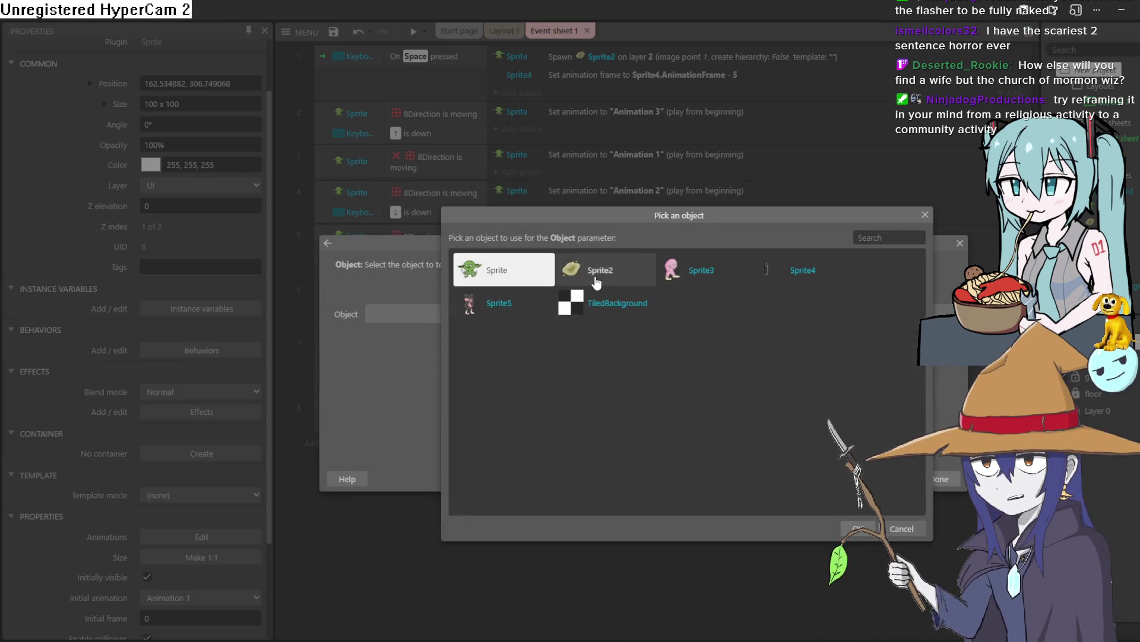
pyautogui.doubleClick(600, 270)
pyautogui.click(924, 482)
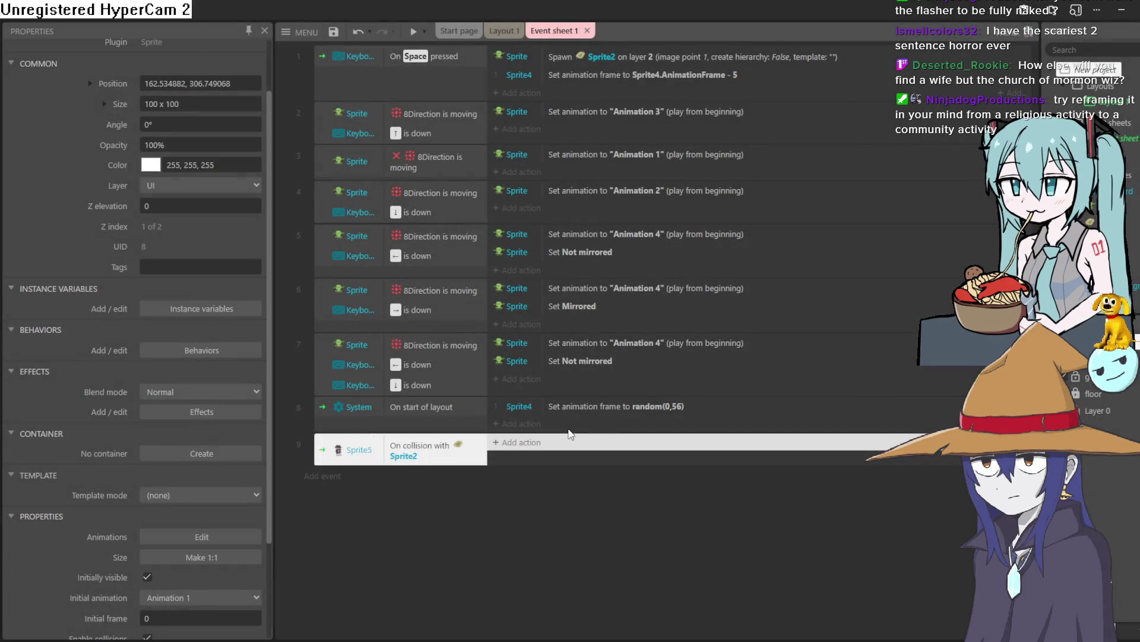
pyautogui.click(529, 441)
# Give Sprite5 a Tween behavior through its Behaviors property, then return to the event sheet.
pyautogui.click(735, 181)
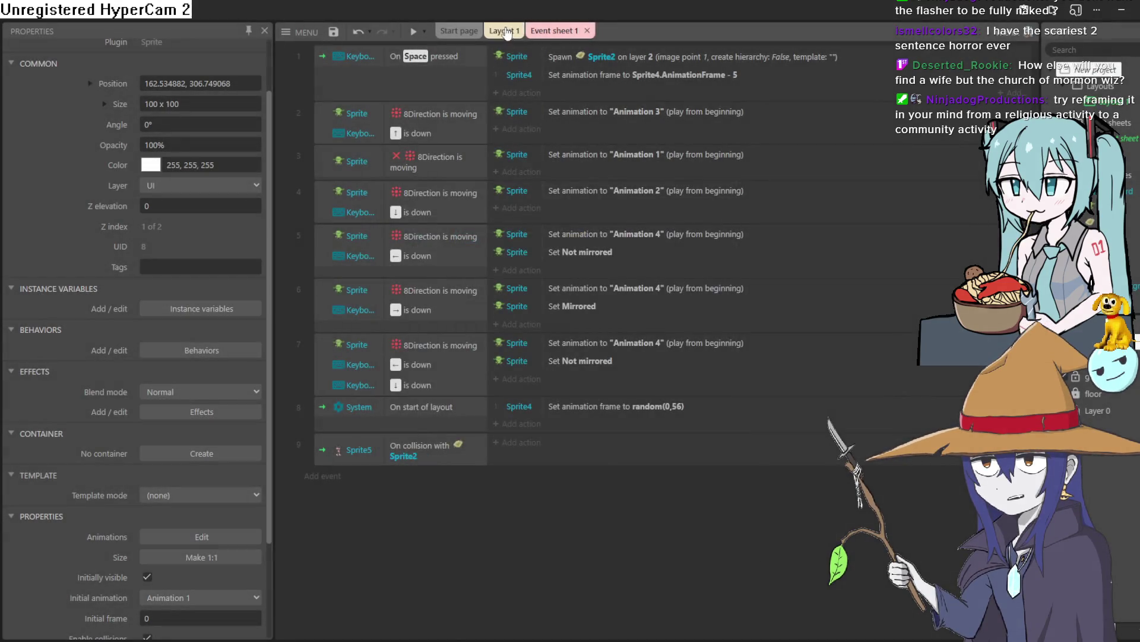
pyautogui.click(504, 30)
pyautogui.scroll(-2, 141, 454)
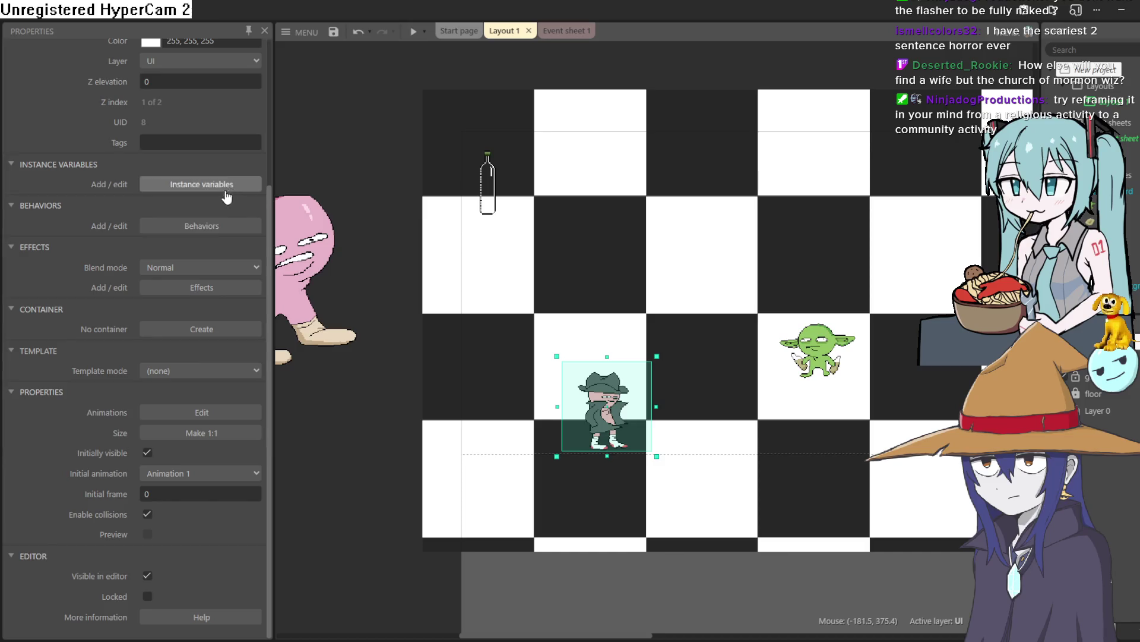
pyautogui.click(216, 225)
pyautogui.click(612, 418)
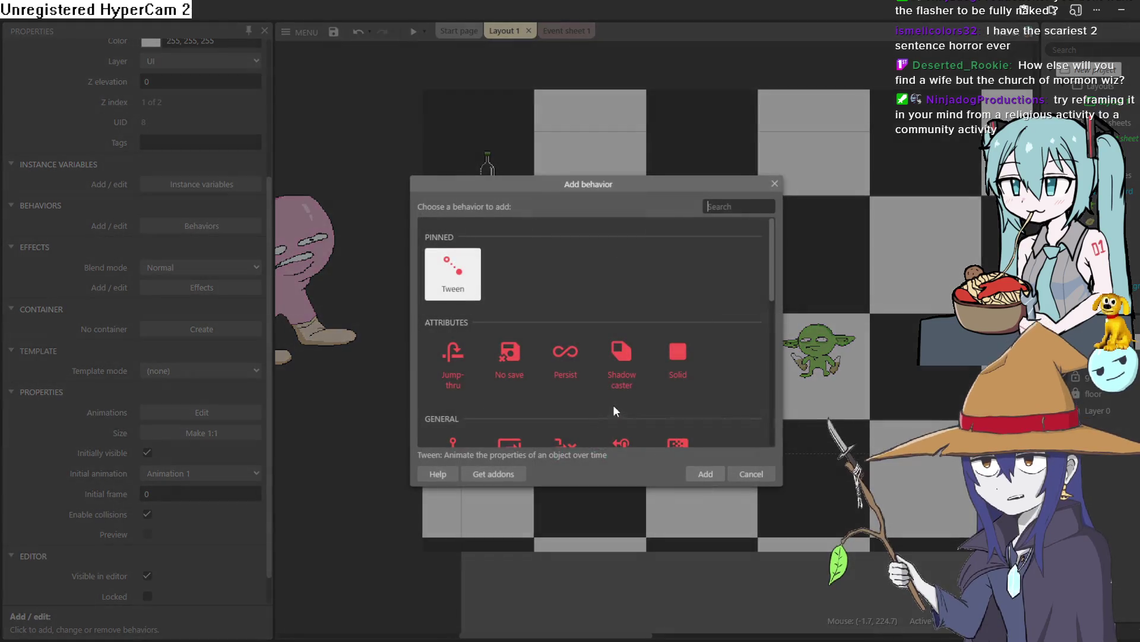
pyautogui.doubleClick(456, 288)
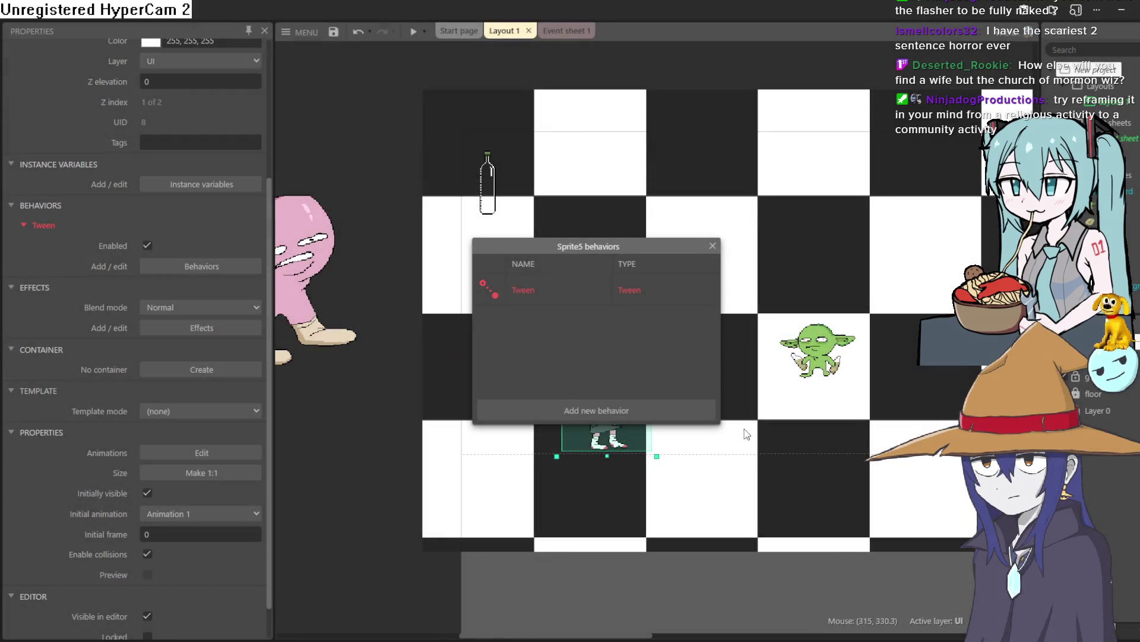
pyautogui.click(713, 246)
pyautogui.click(564, 33)
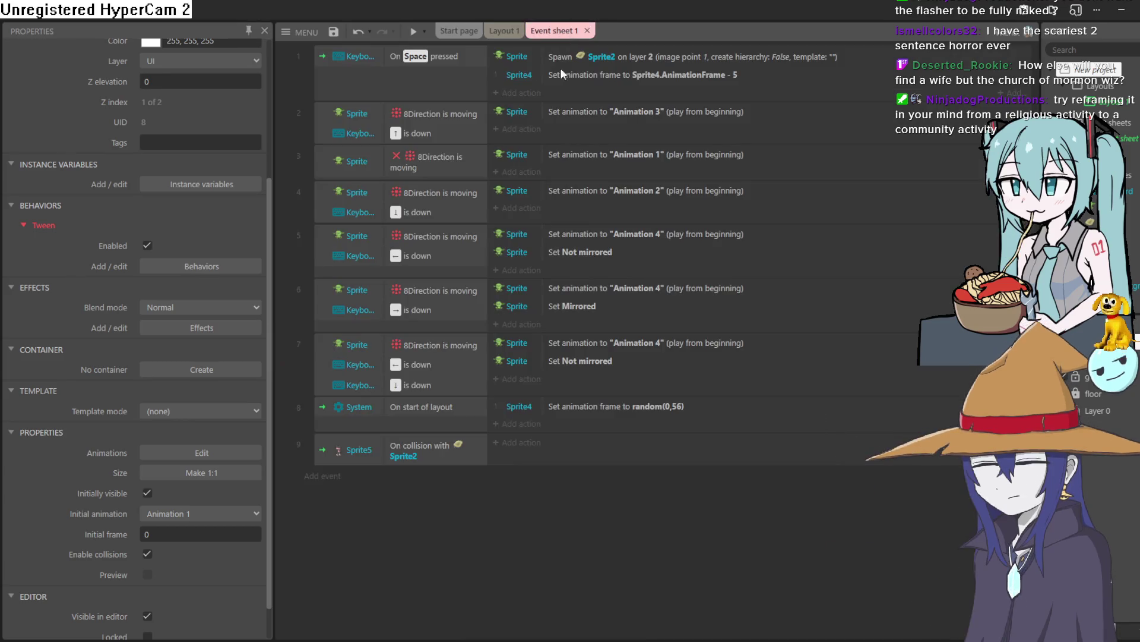
# Add a Sprite5 'Tween (two properties)' action to event 9.
pyautogui.click(524, 440)
pyautogui.doubleClick(414, 295)
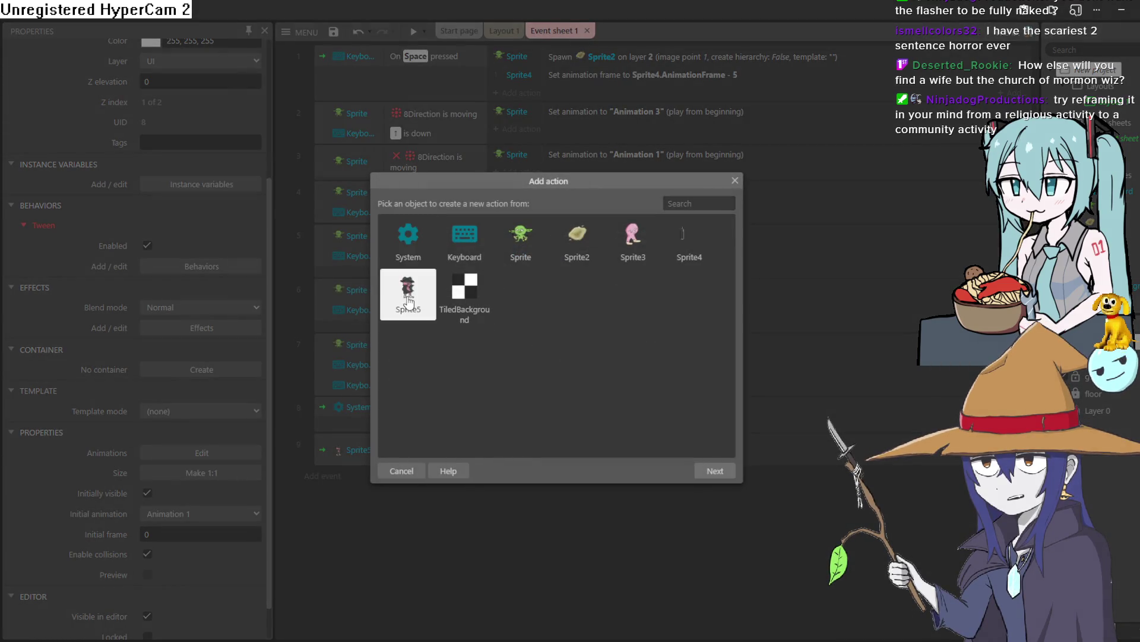
pyautogui.scroll(-6, 545, 312)
pyautogui.scroll(-10, 553, 319)
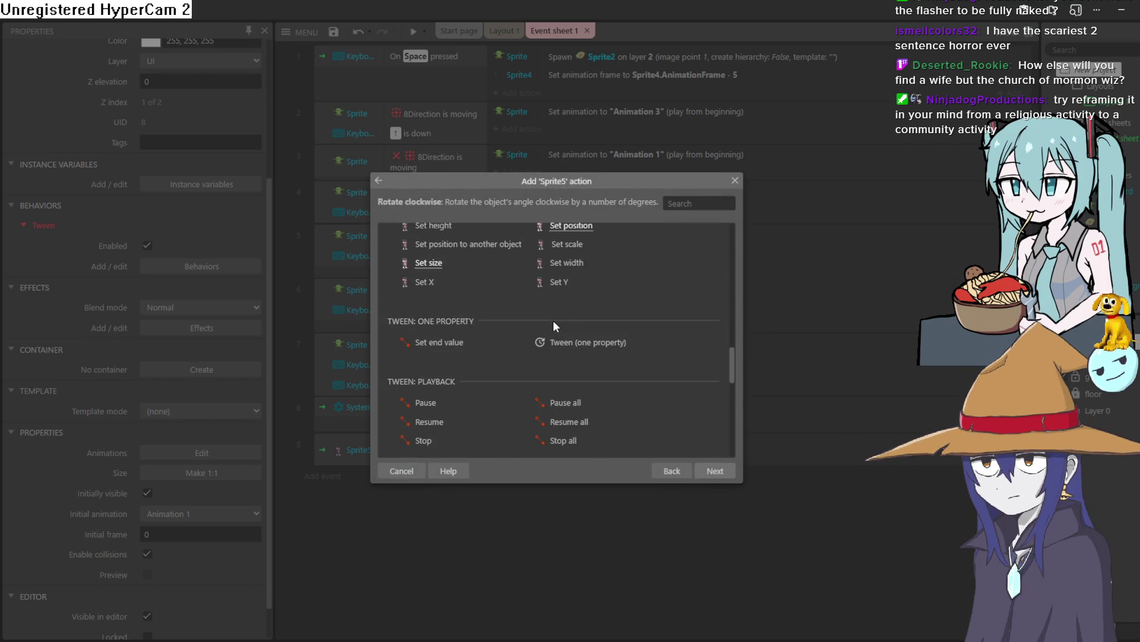
pyautogui.scroll(3, 547, 330)
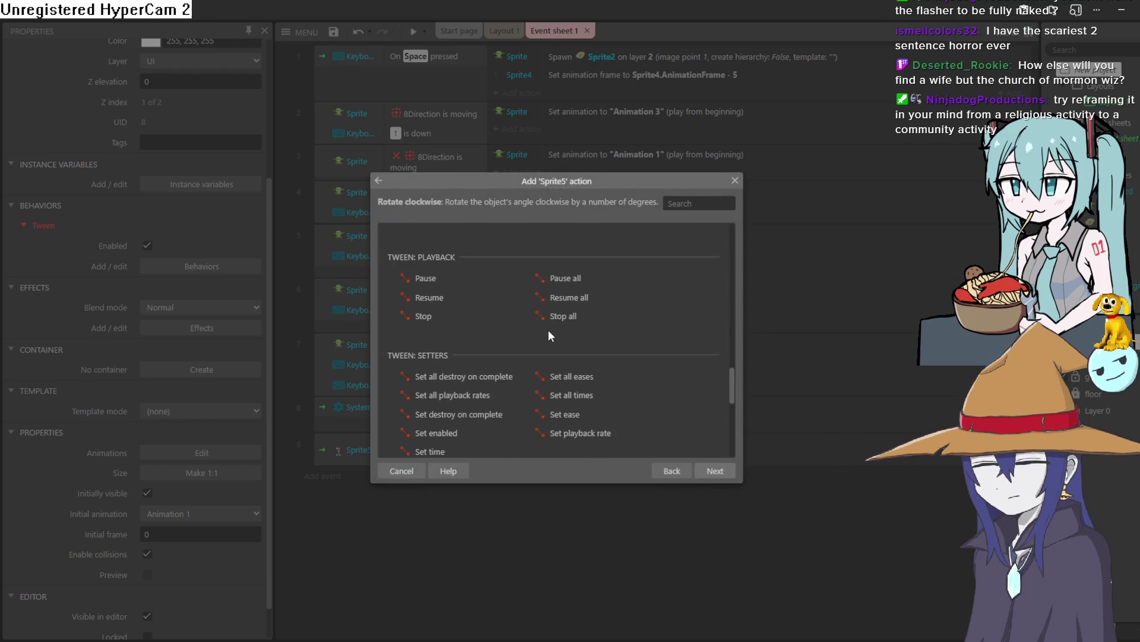
pyautogui.scroll(-3, 546, 333)
pyautogui.scroll(3, 460, 386)
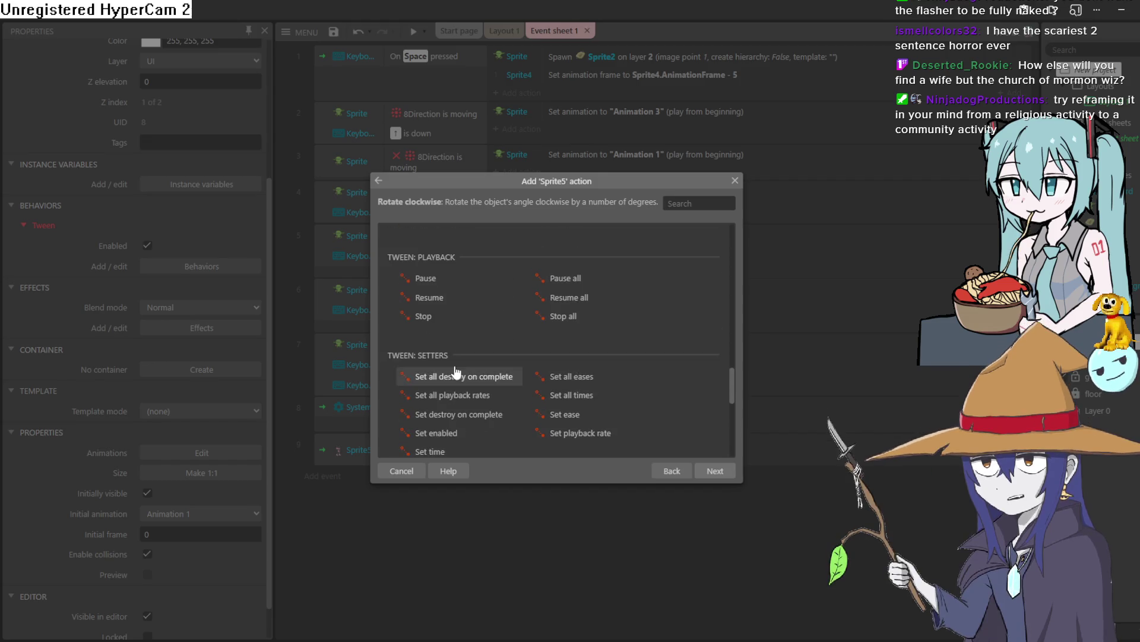
pyautogui.scroll(-3, 498, 359)
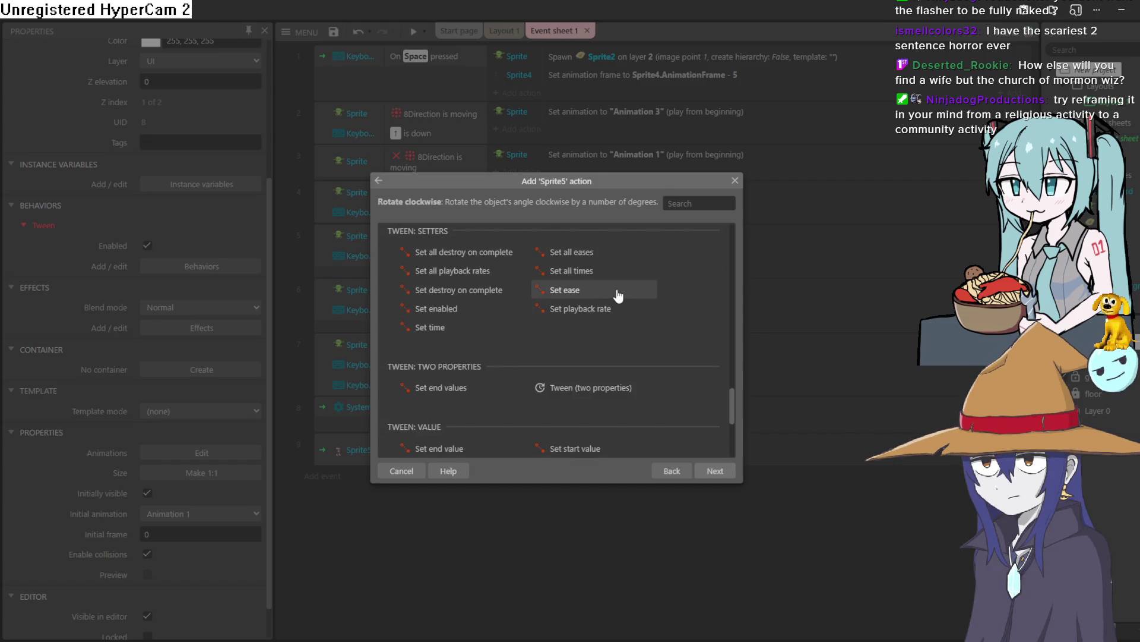
pyautogui.scroll(-3, 582, 314)
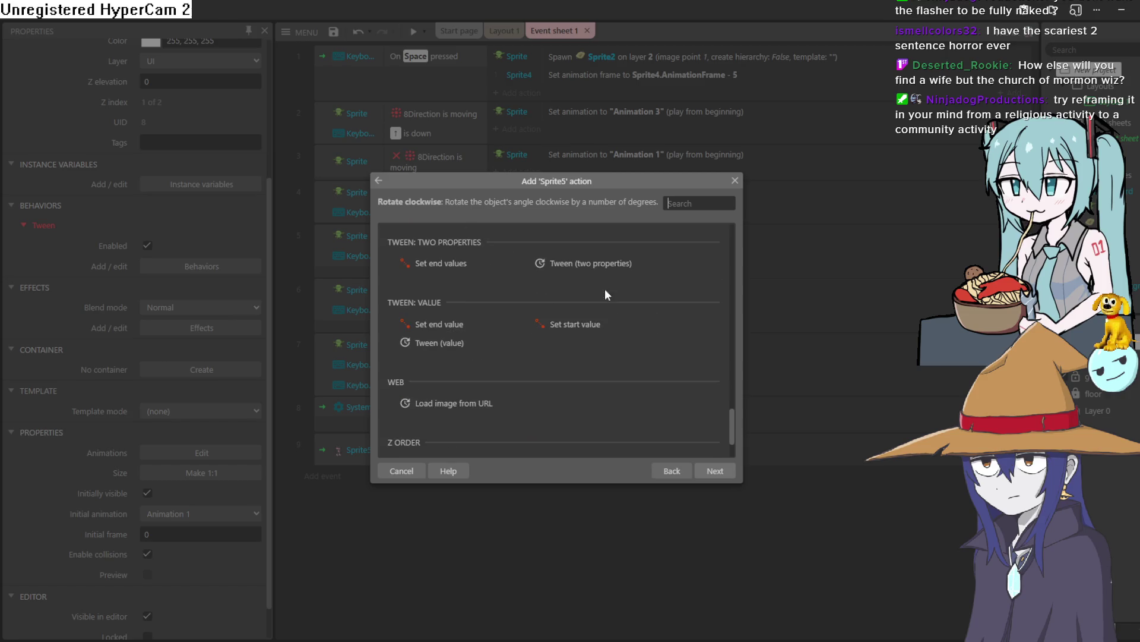
pyautogui.doubleClick(600, 261)
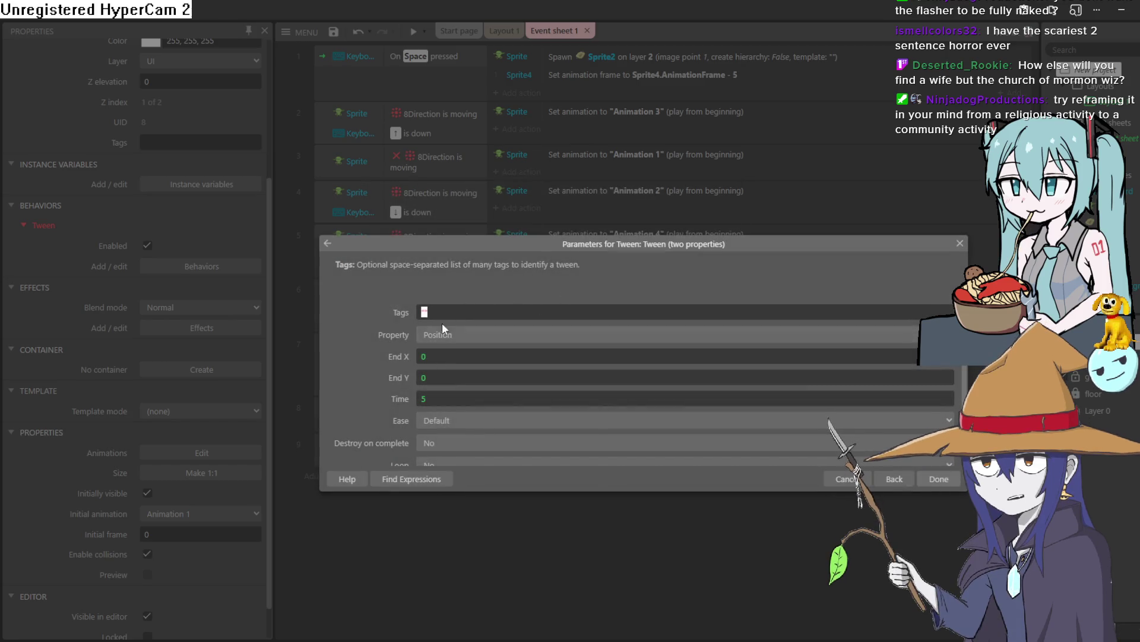
pyautogui.click(446, 355)
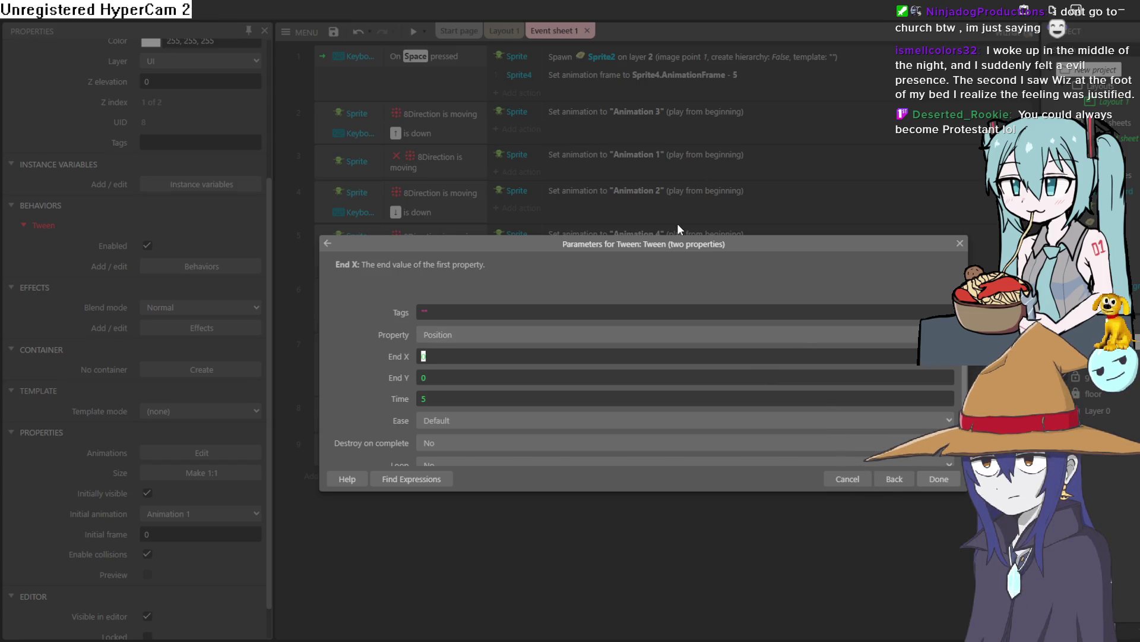
pyautogui.click(575, 360)
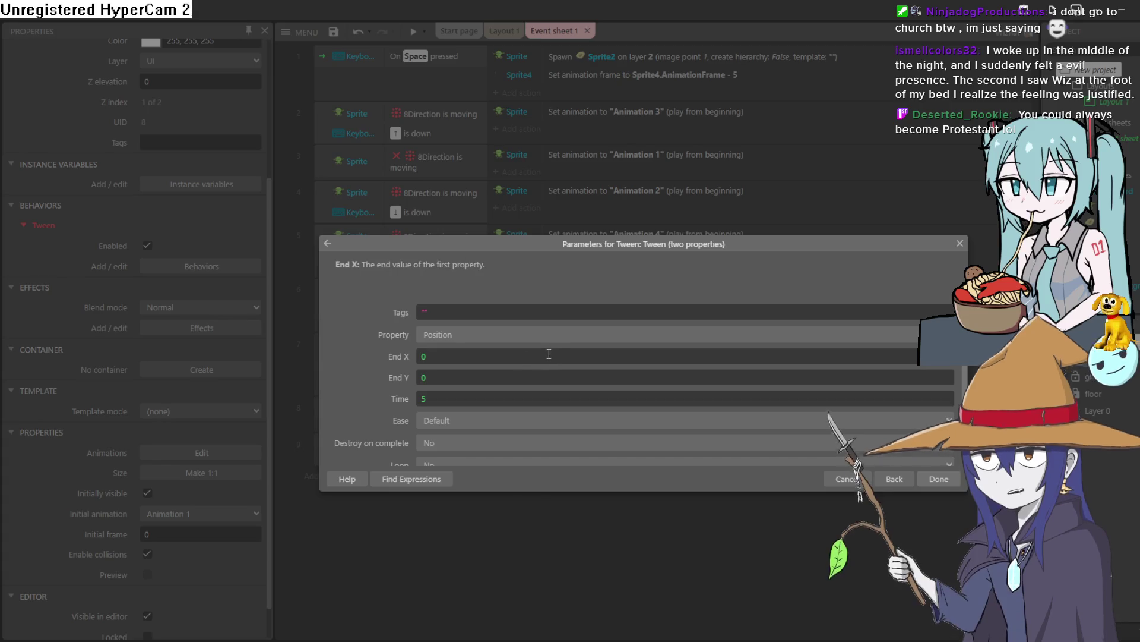
# Clear End X, enter Sprite5.Y + 10 as End Y and 1 as the tween Time.
pyautogui.click(529, 338)
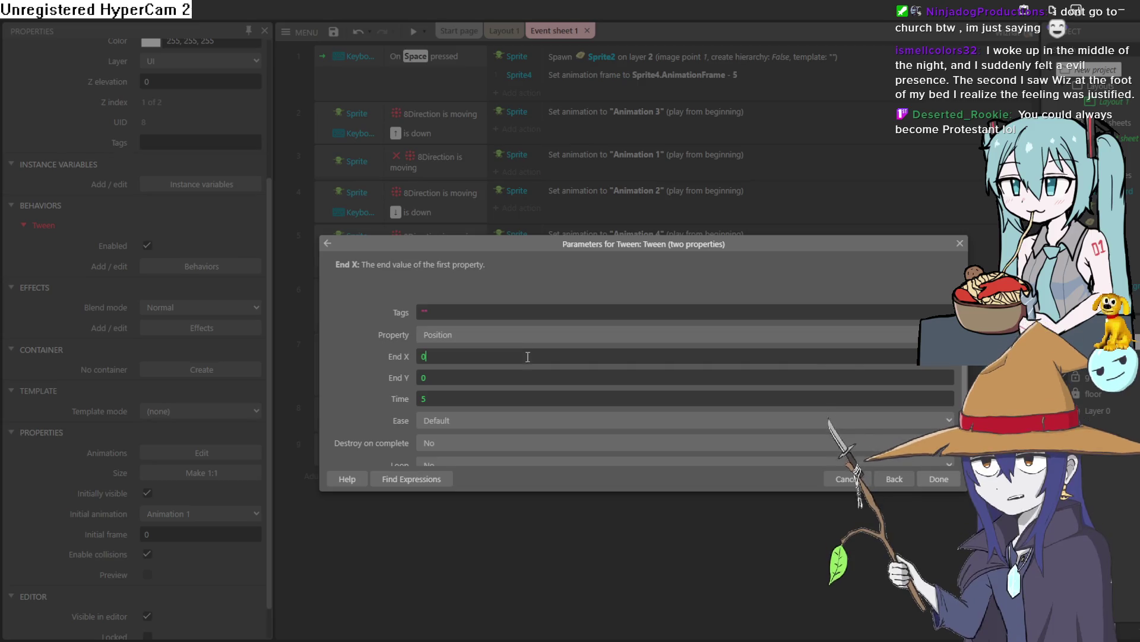
pyautogui.press('Tab')
pyautogui.press('BackSpace')
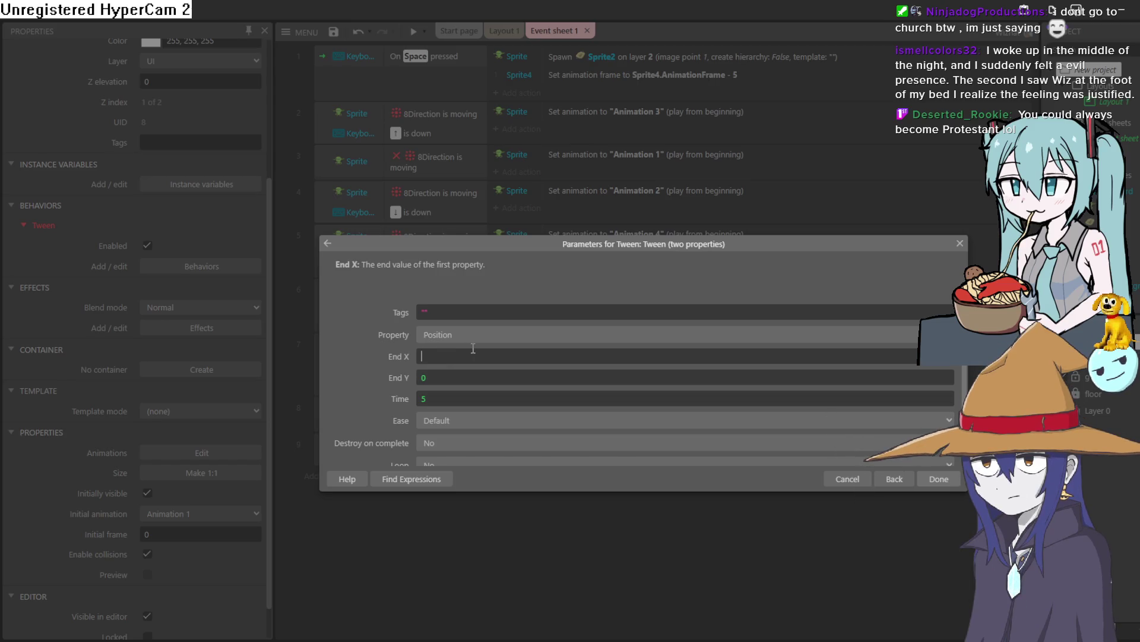
pyautogui.click(483, 377)
pyautogui.press('BackSpace')
pyautogui.write('s')
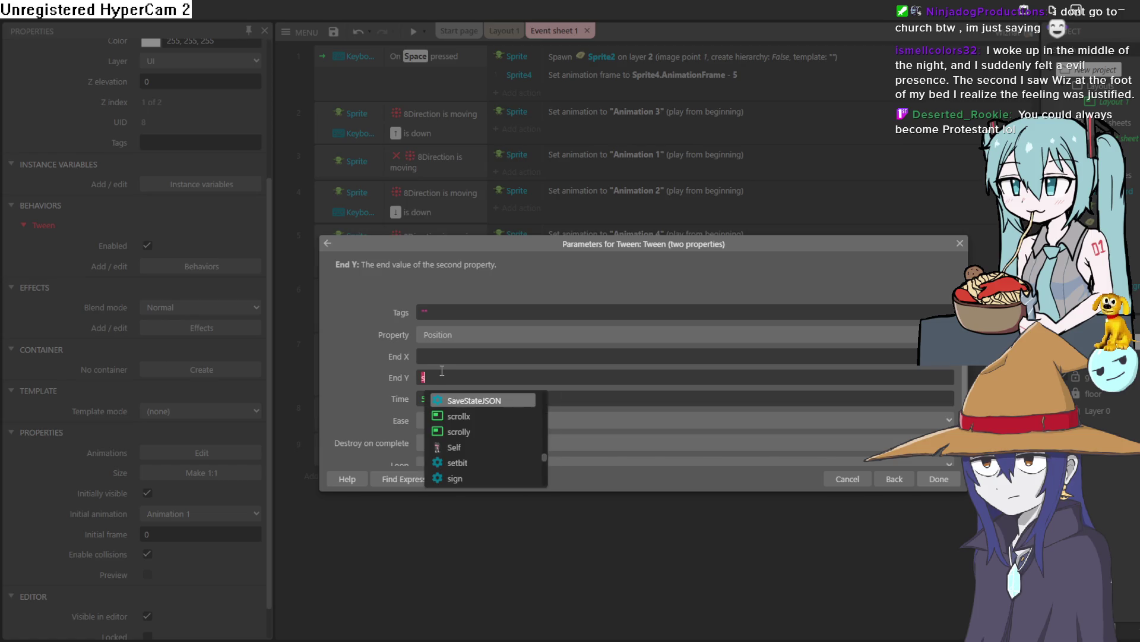
pyautogui.write('prite5.')
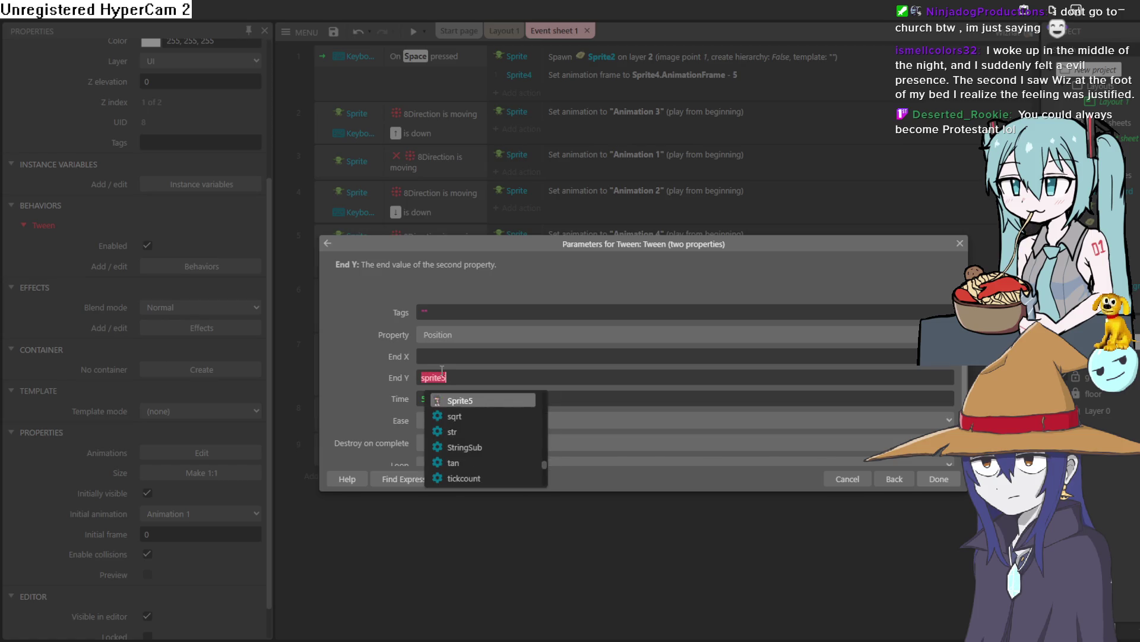
pyautogui.write('y')
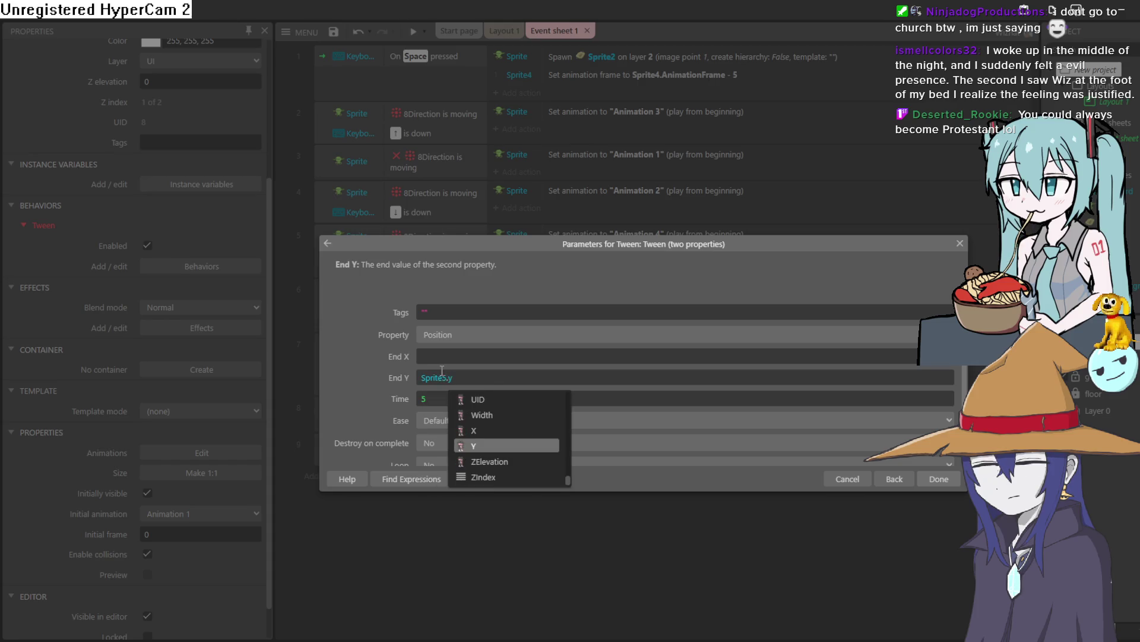
pyautogui.press('Return')
pyautogui.press('BackSpace')
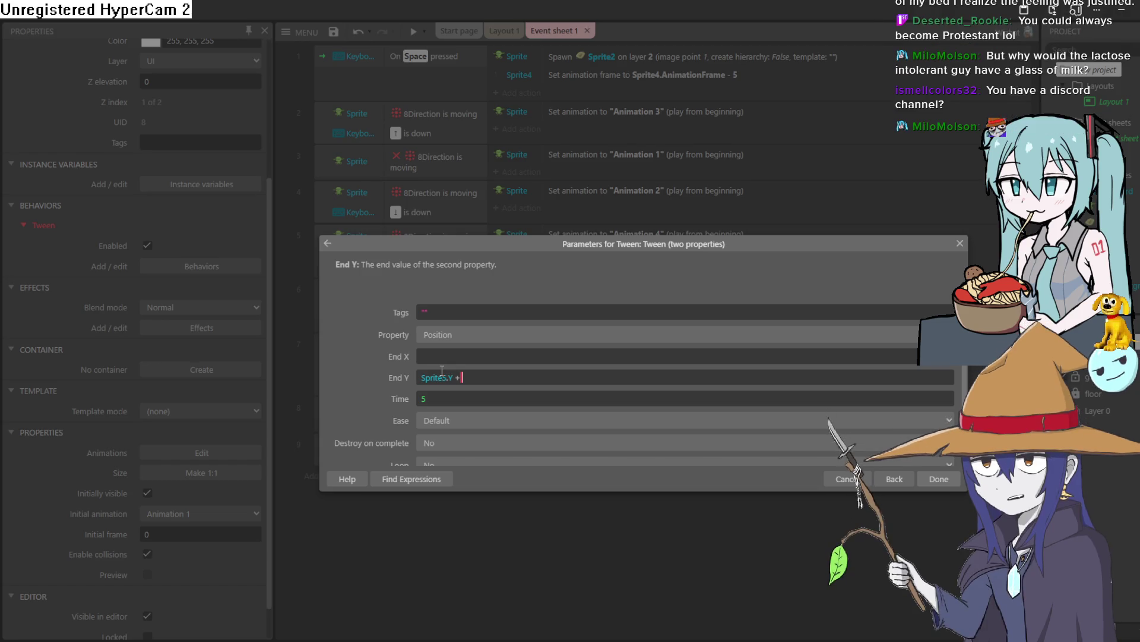
pyautogui.write('10')
pyautogui.press('BackSpace')
pyautogui.press('BackSpace')
pyautogui.write('5')
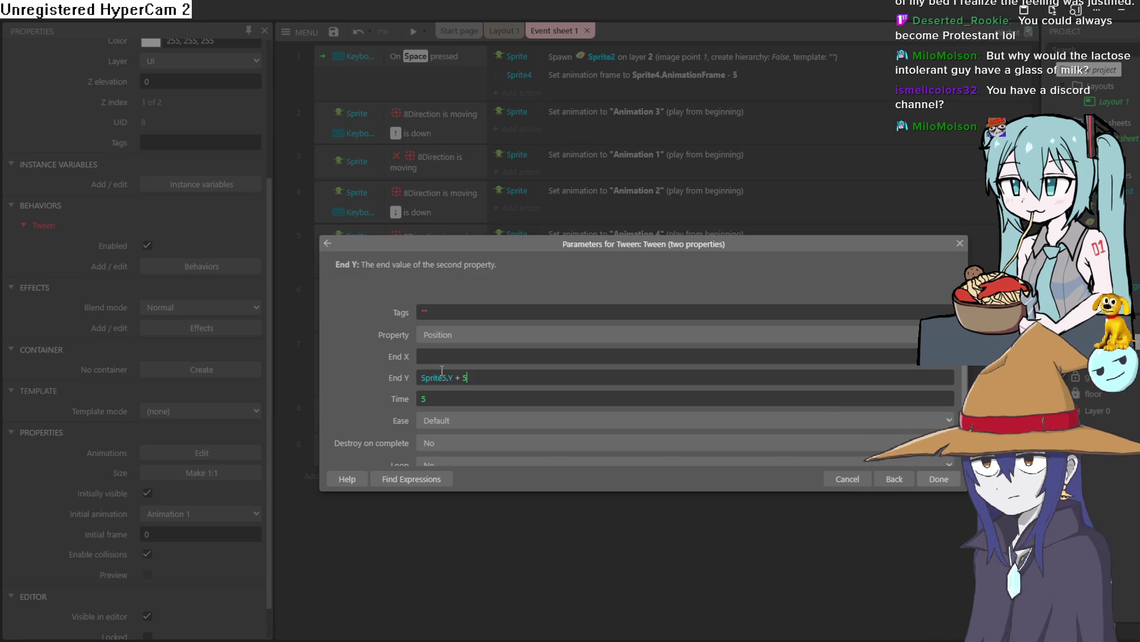
pyautogui.press('BackSpace')
pyautogui.write('10')
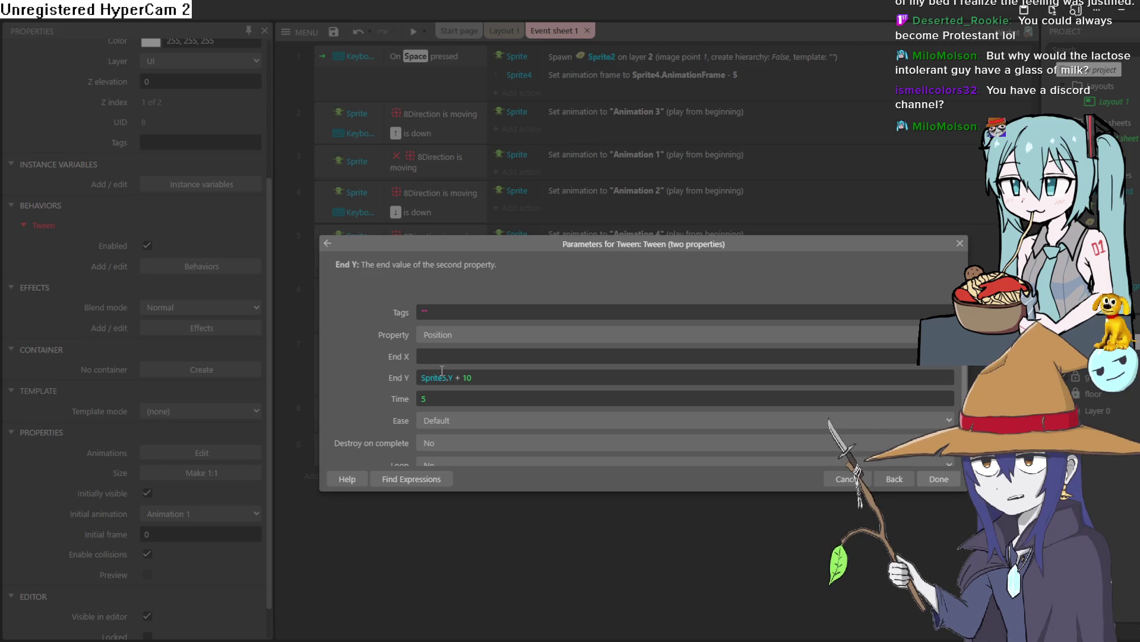
pyautogui.press('Tab')
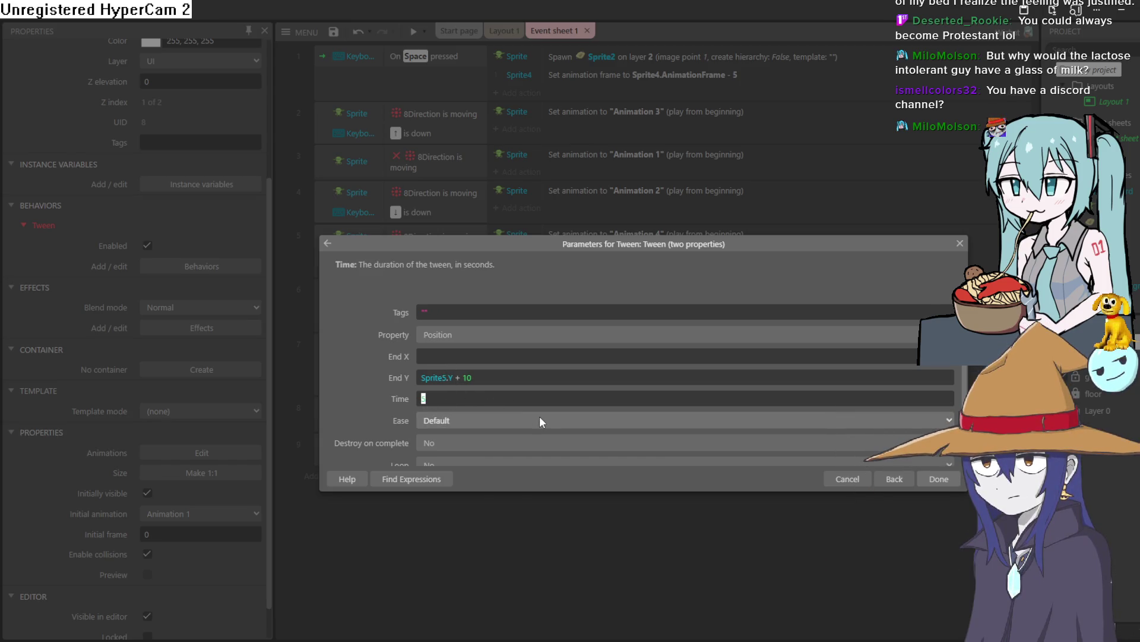
pyautogui.write('1')
pyautogui.click(948, 482)
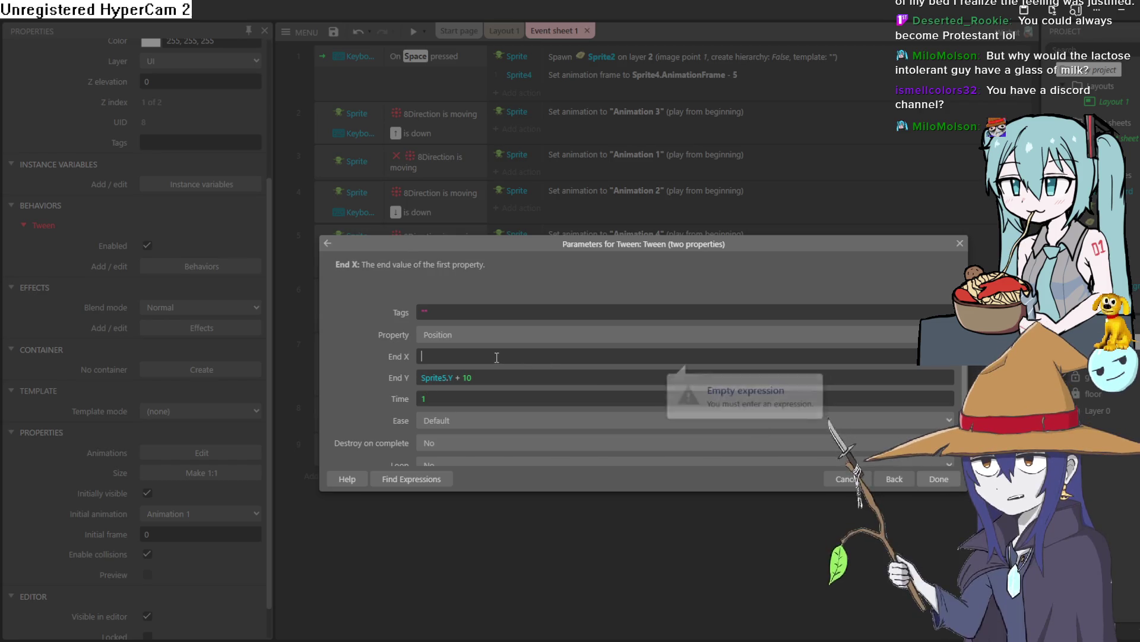
# Fix End X to Sprite5.X, finish End Y as Sprite5.Y + 100 with Time 3, and confirm.
pyautogui.write('x')
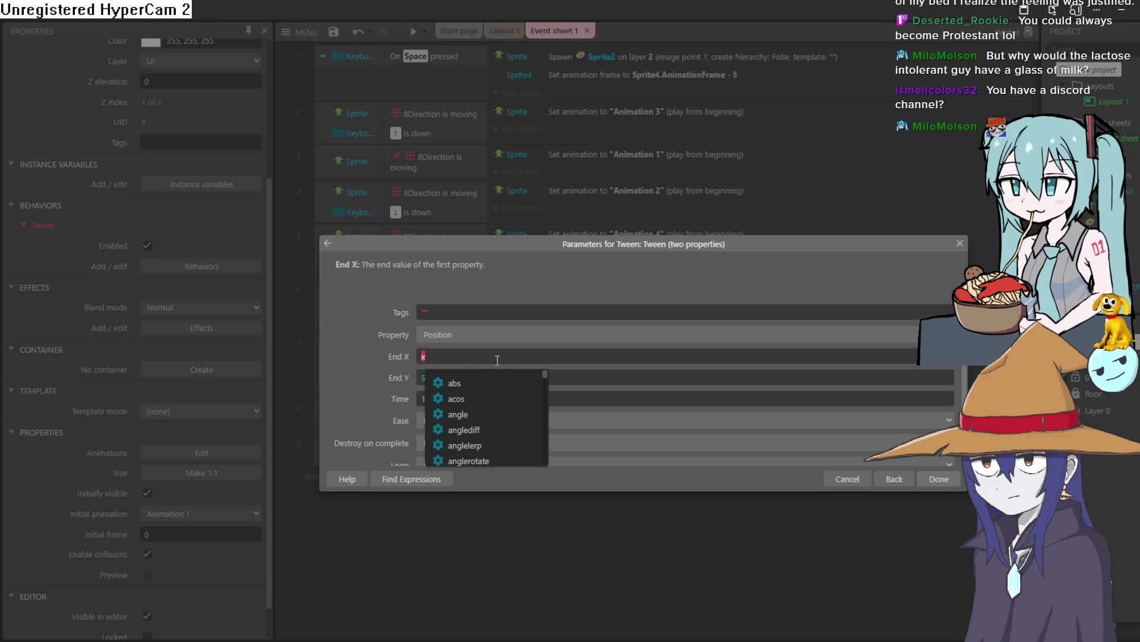
pyautogui.press('BackSpace')
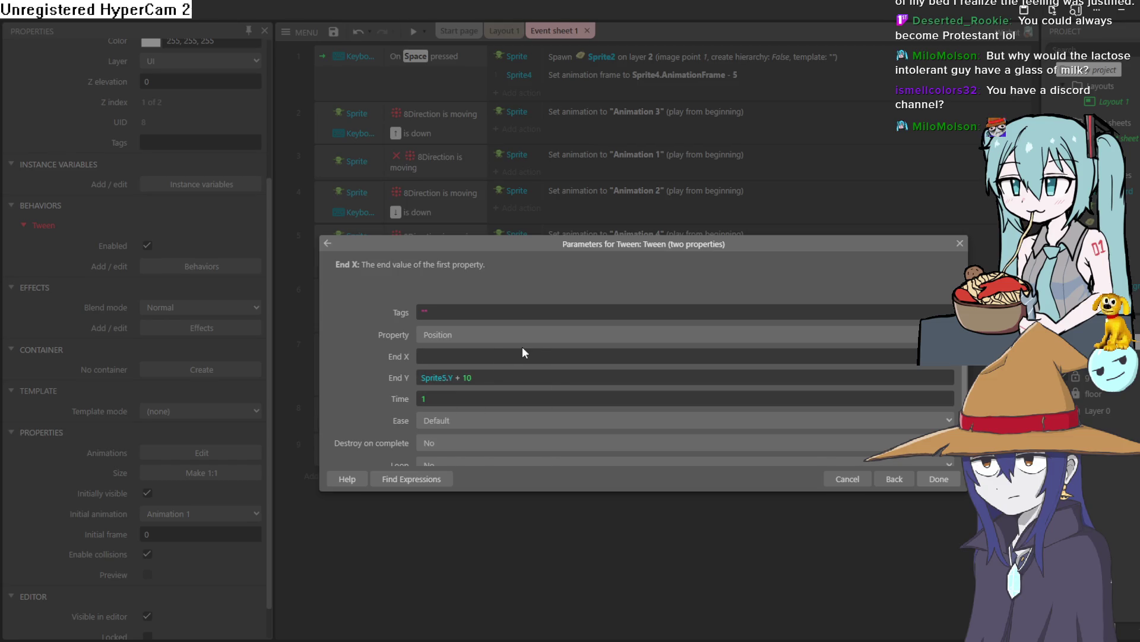
pyautogui.write('spr')
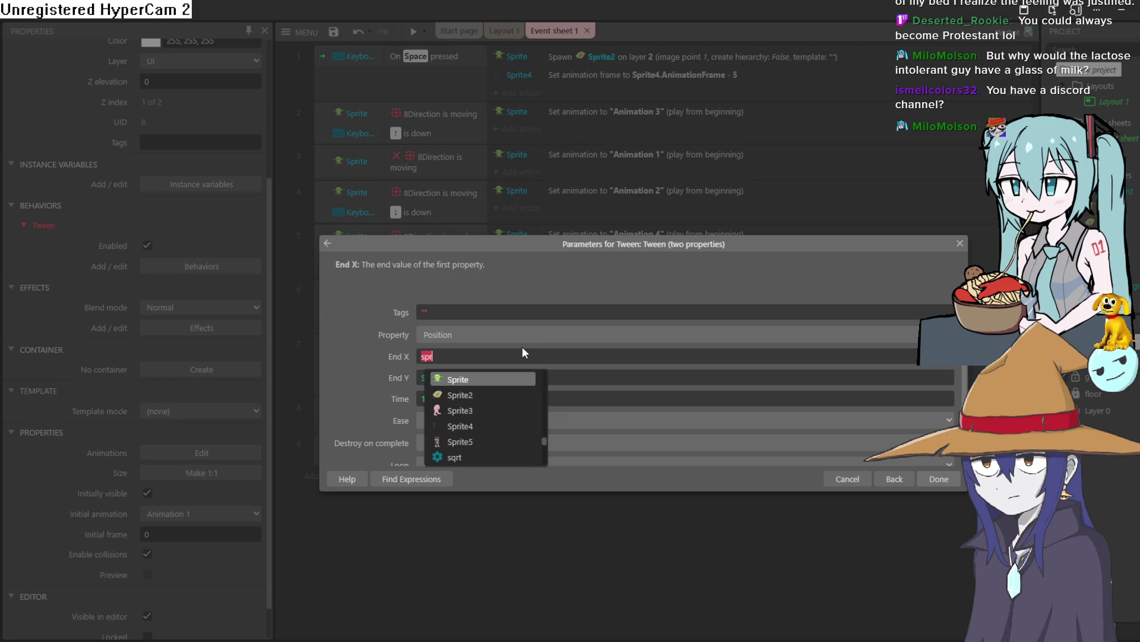
pyautogui.write('Sprite4')
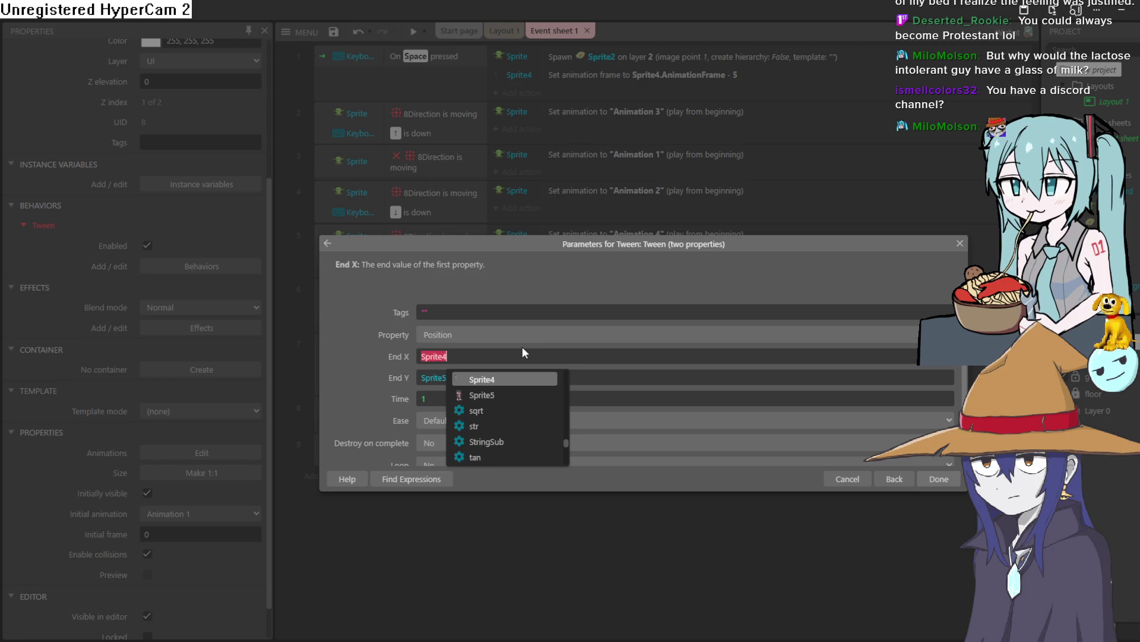
pyautogui.press('BackSpace')
pyautogui.write('5.X')
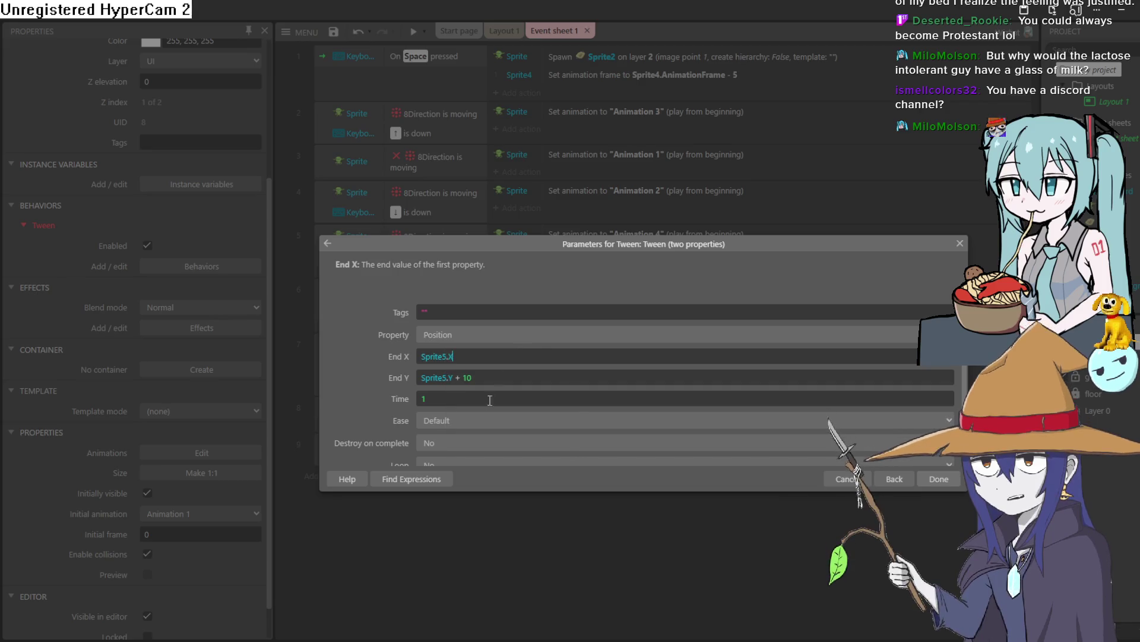
pyautogui.click(498, 378)
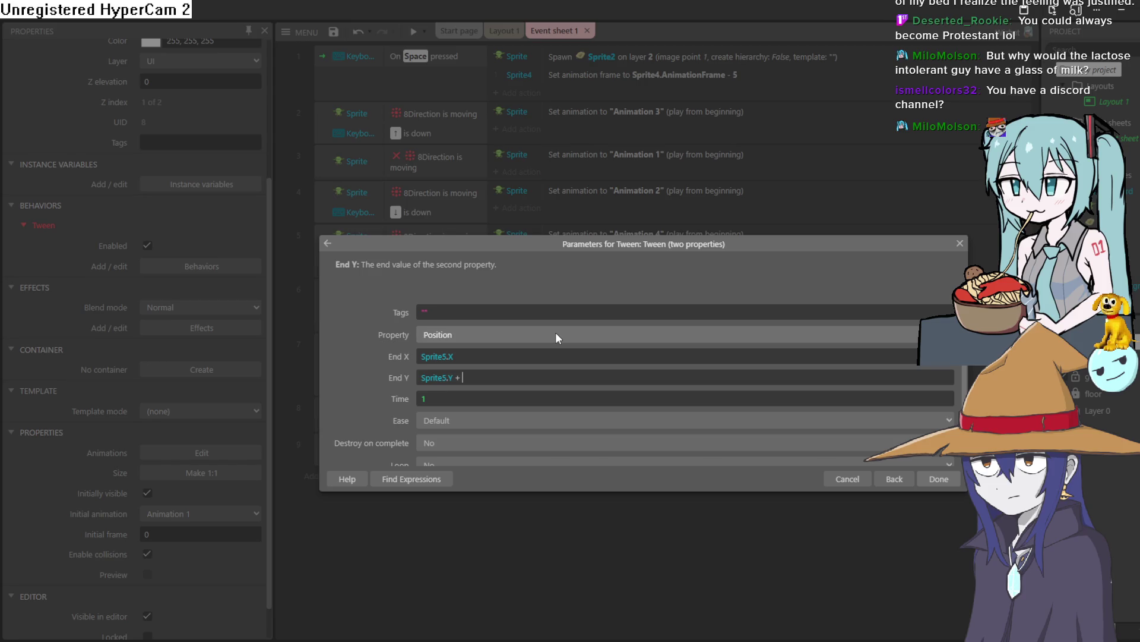
pyautogui.write('100')
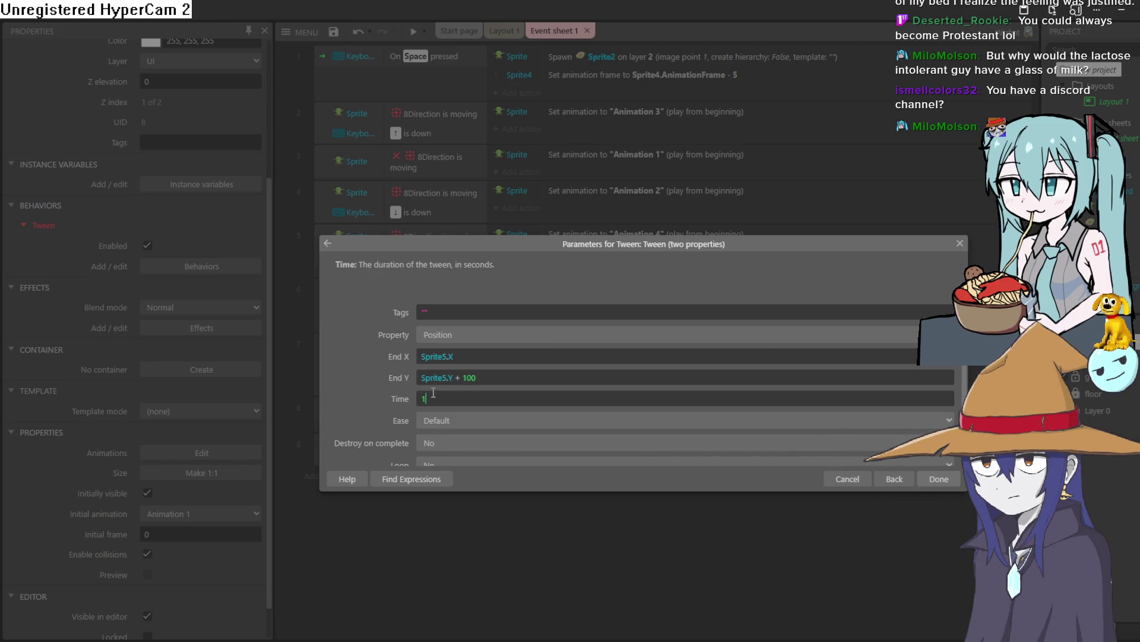
pyautogui.write('3')
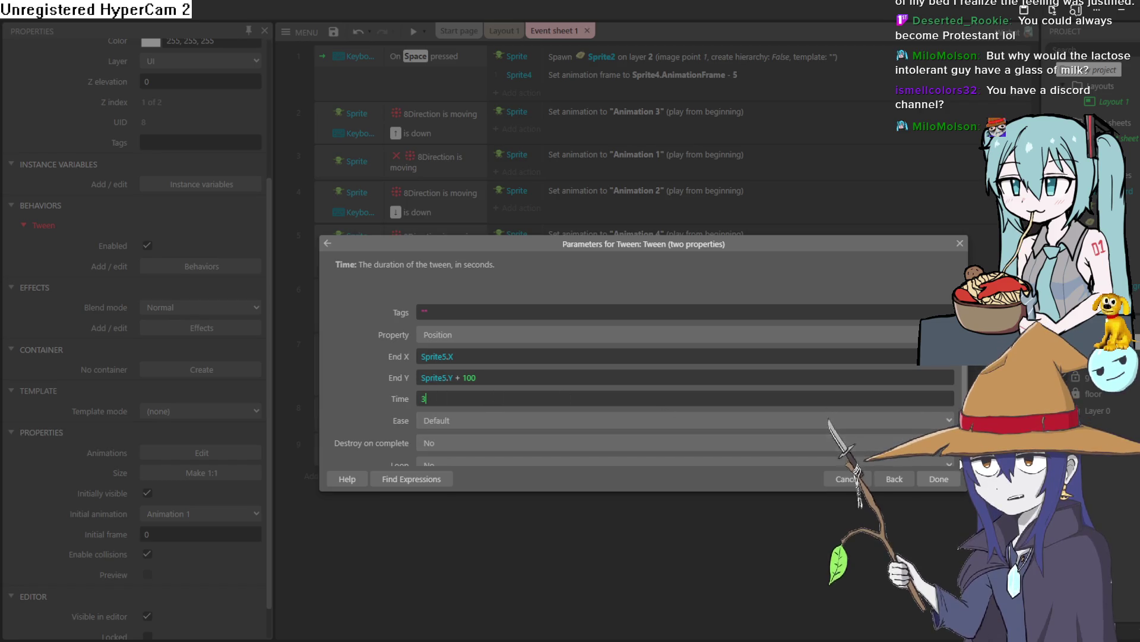
pyautogui.click(941, 479)
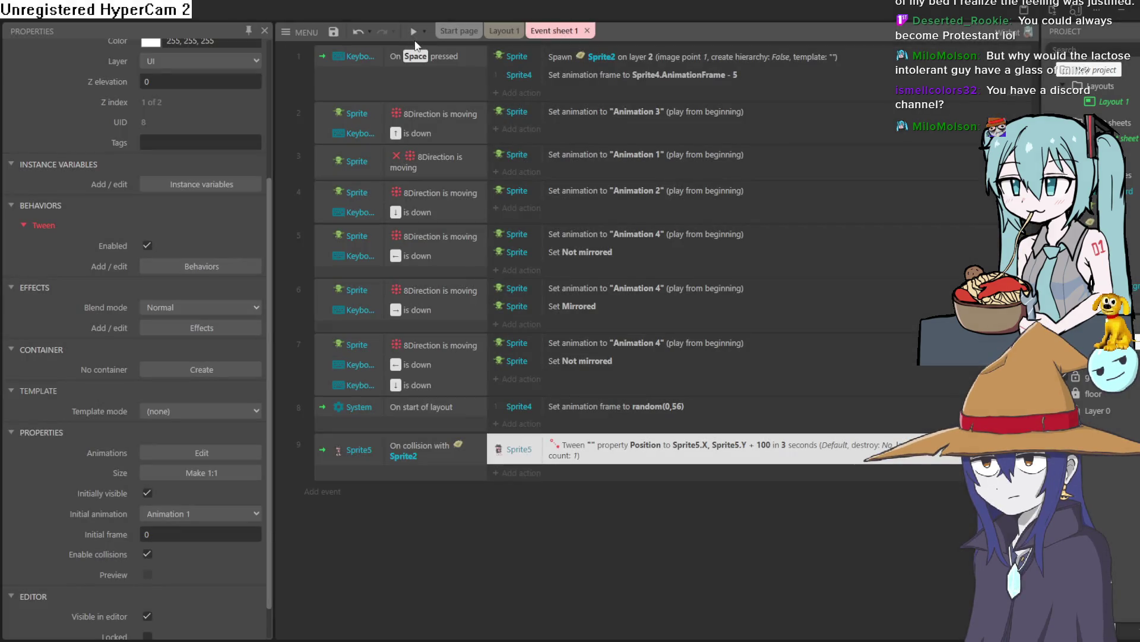
# Preview the game, then shorten the Sprite5 tween's Time to 1 second.
pyautogui.click(409, 31)
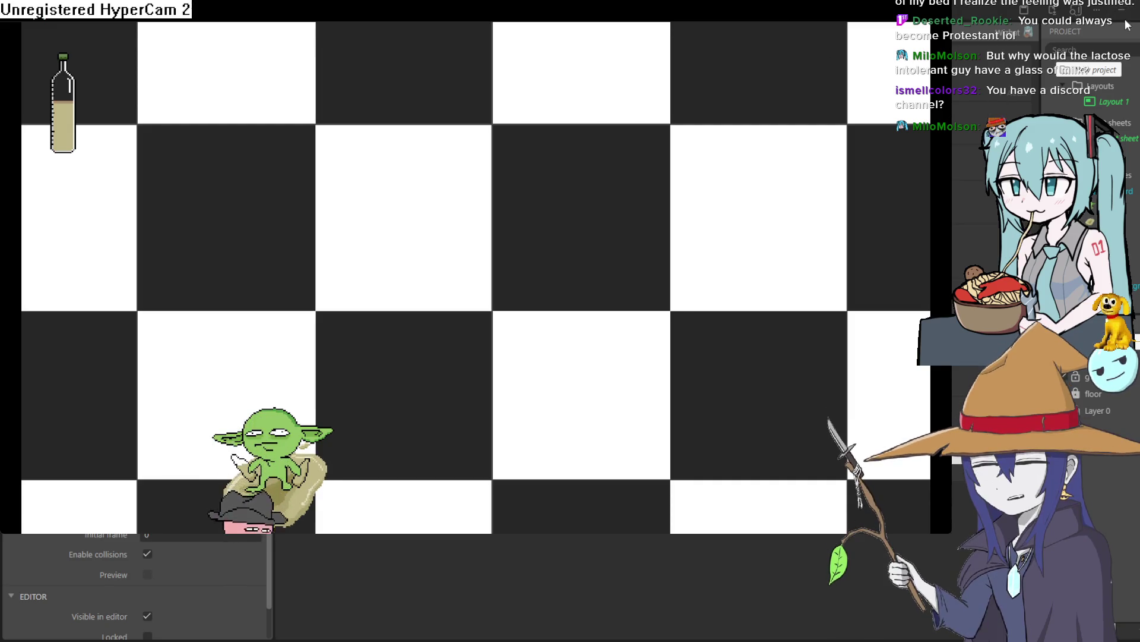
pyautogui.hotkey('alt', 'F4')
pyautogui.doubleClick(643, 444)
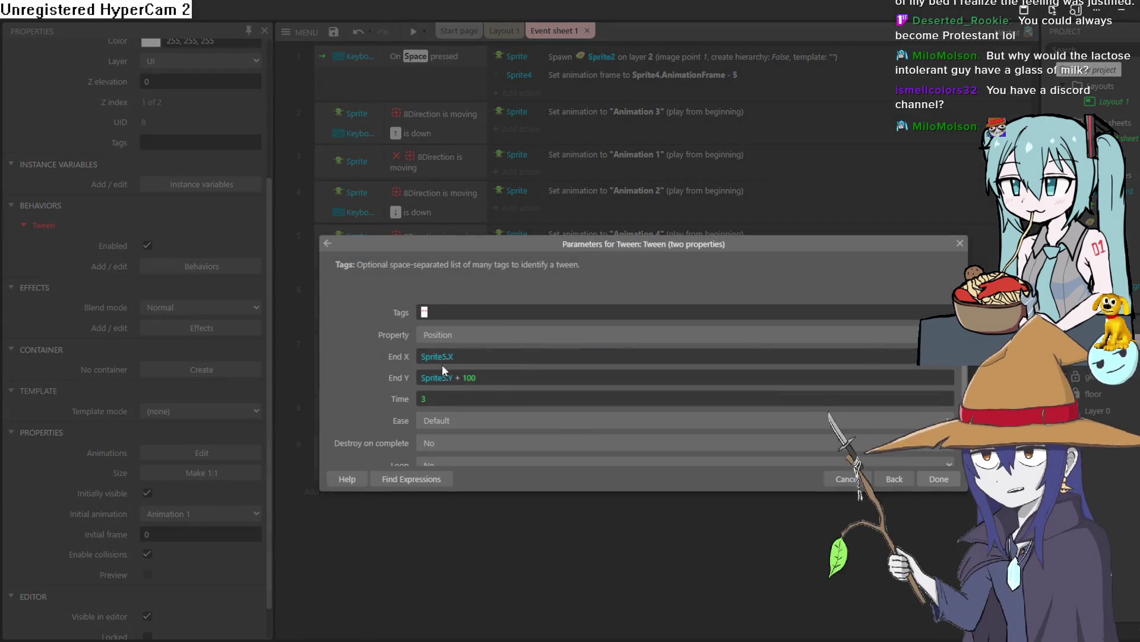
pyautogui.doubleClick(458, 378)
pyautogui.write('1')
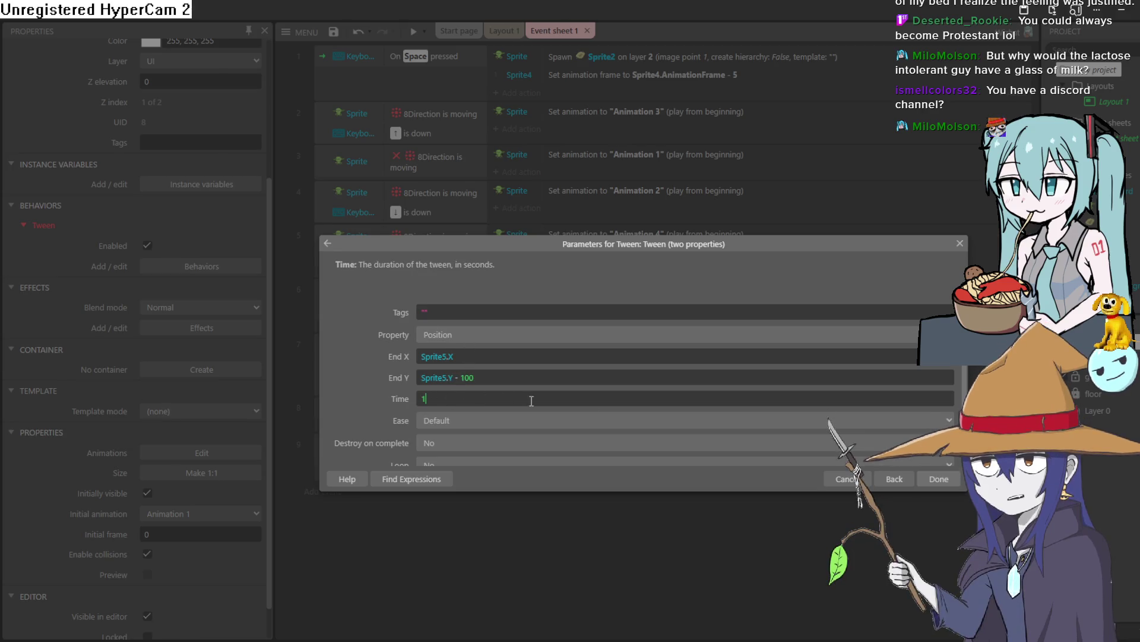
pyautogui.click(934, 478)
# Preview the game again with the 1-second tween, then close it.
pyautogui.click(414, 36)
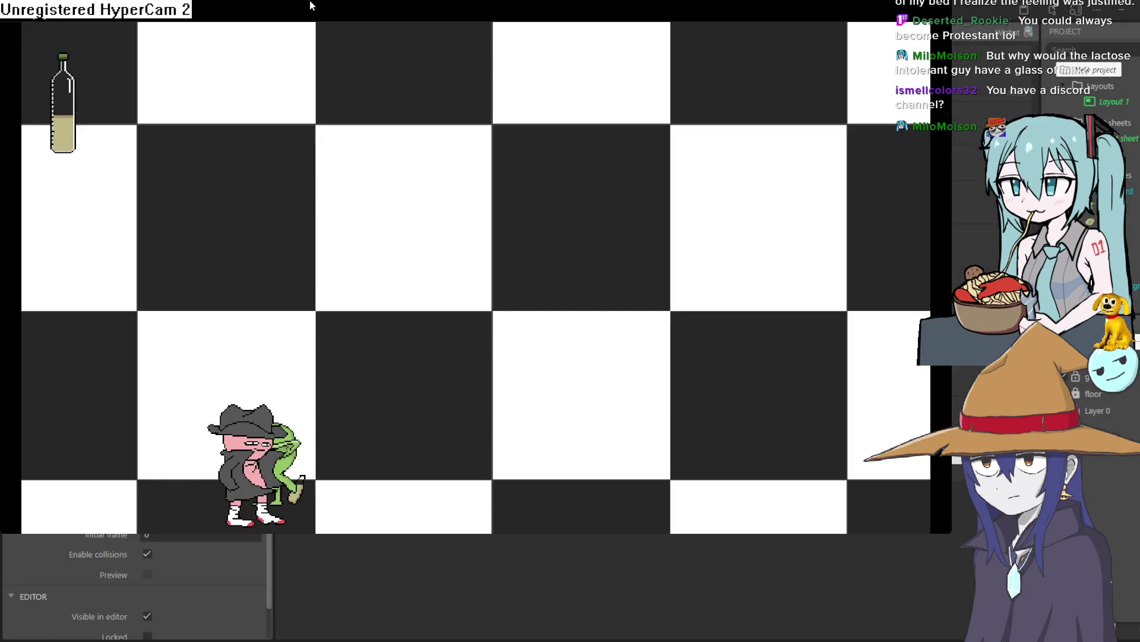
pyautogui.press('Right')
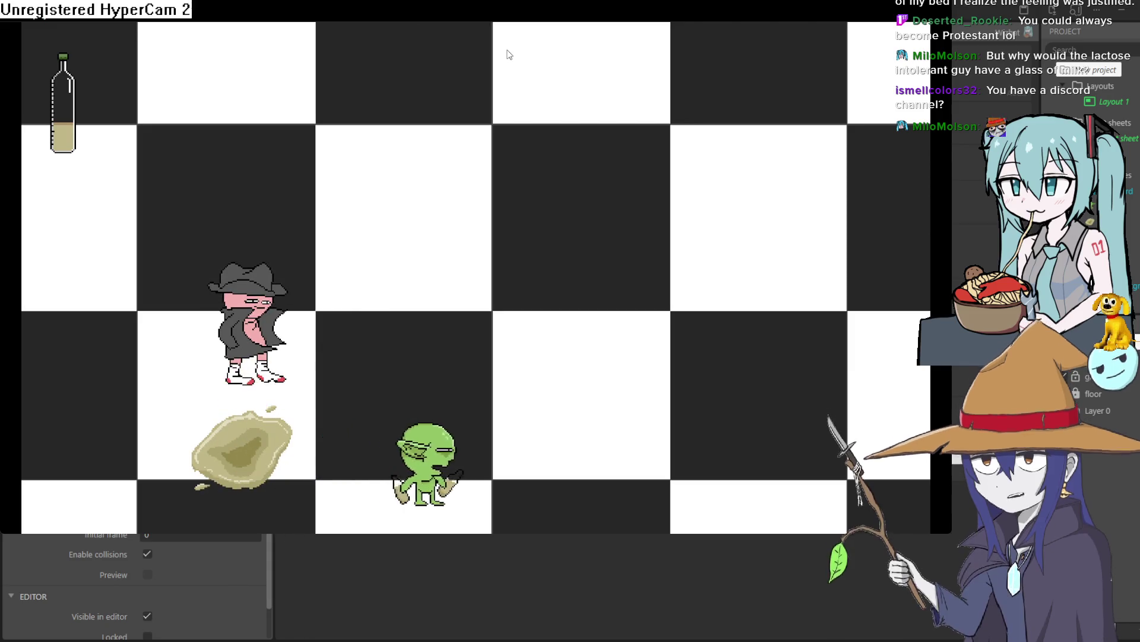
pyautogui.hotkey('alt', 'F4')
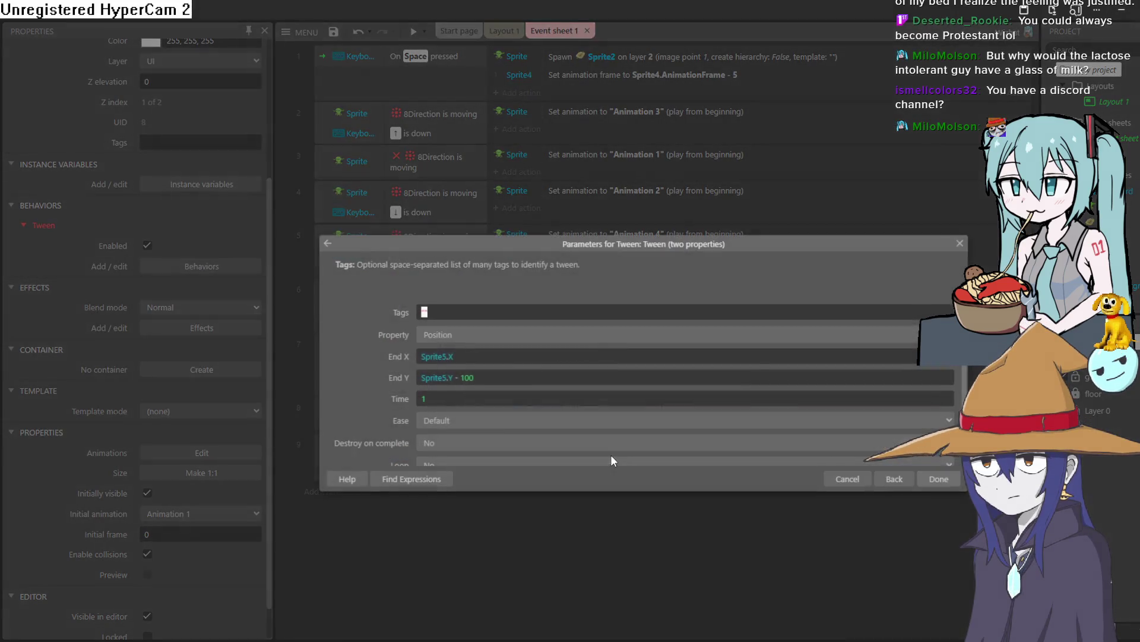
# Change the event 9 tween's End Y to Sprite5.Y - 500 and run a preview.
pyautogui.doubleClick(611, 451)
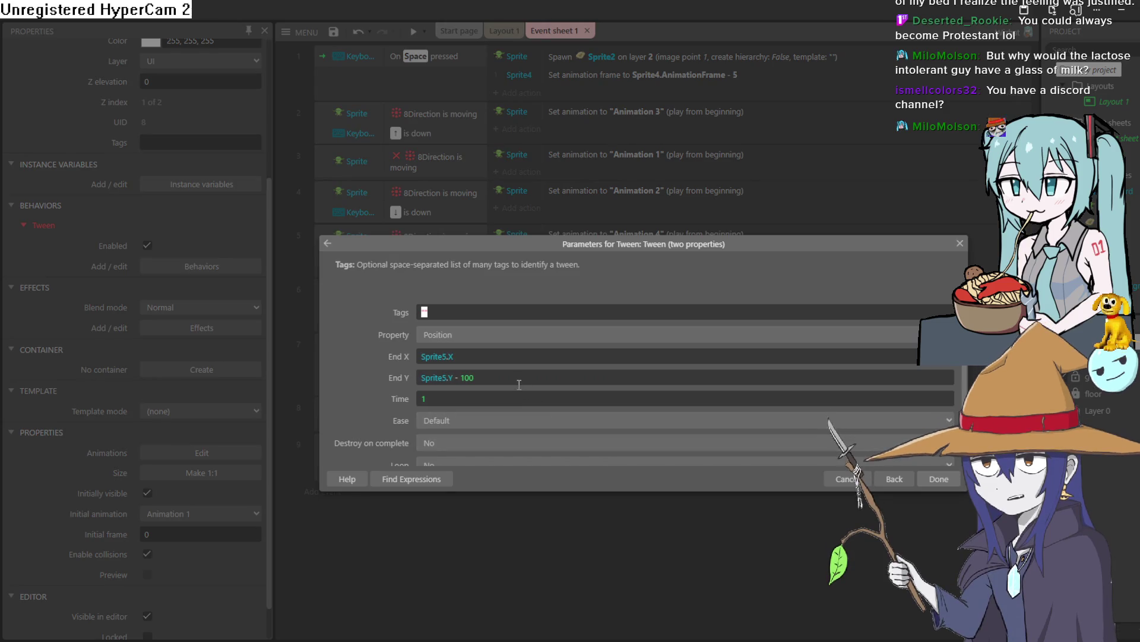
pyautogui.click(502, 378)
pyautogui.doubleClick(468, 377)
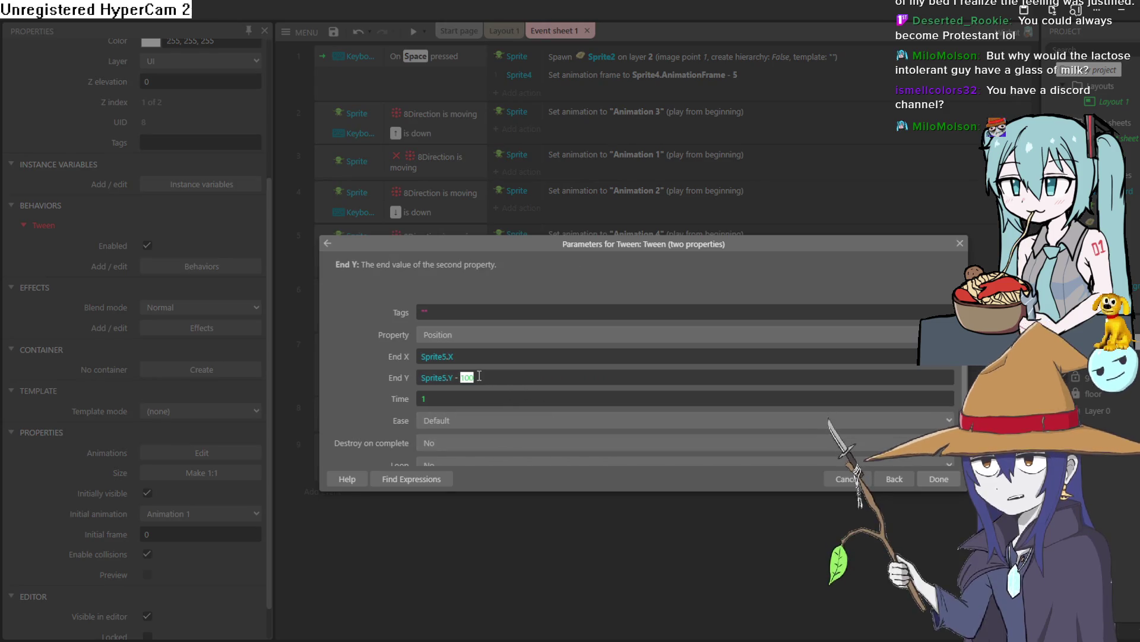
pyautogui.click(480, 376)
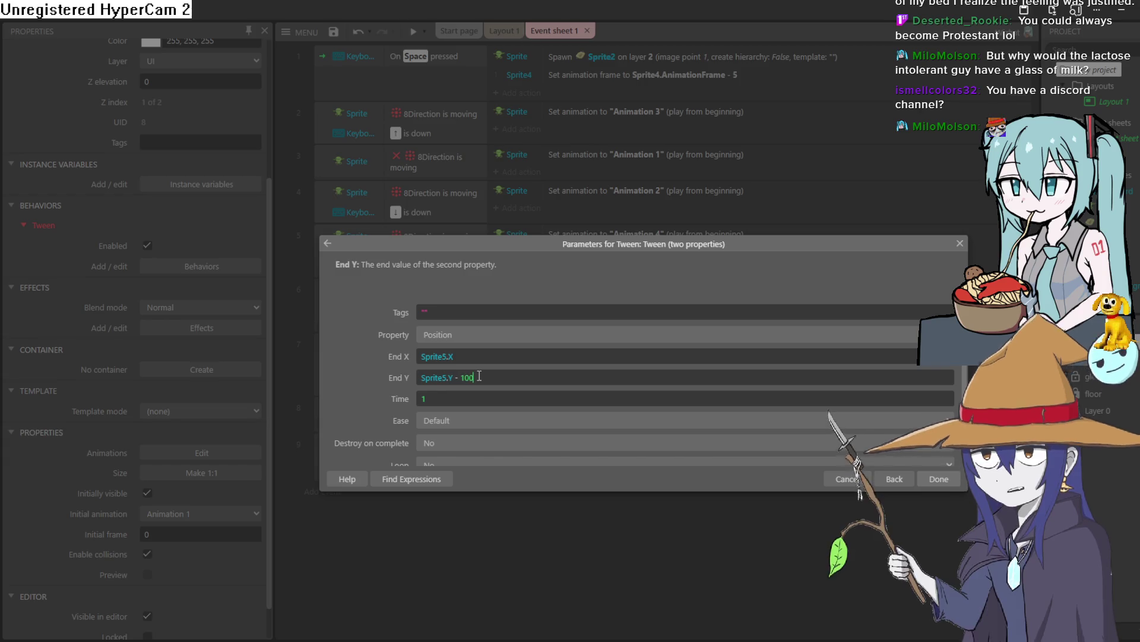
pyautogui.press('BackSpace')
pyautogui.write('300')
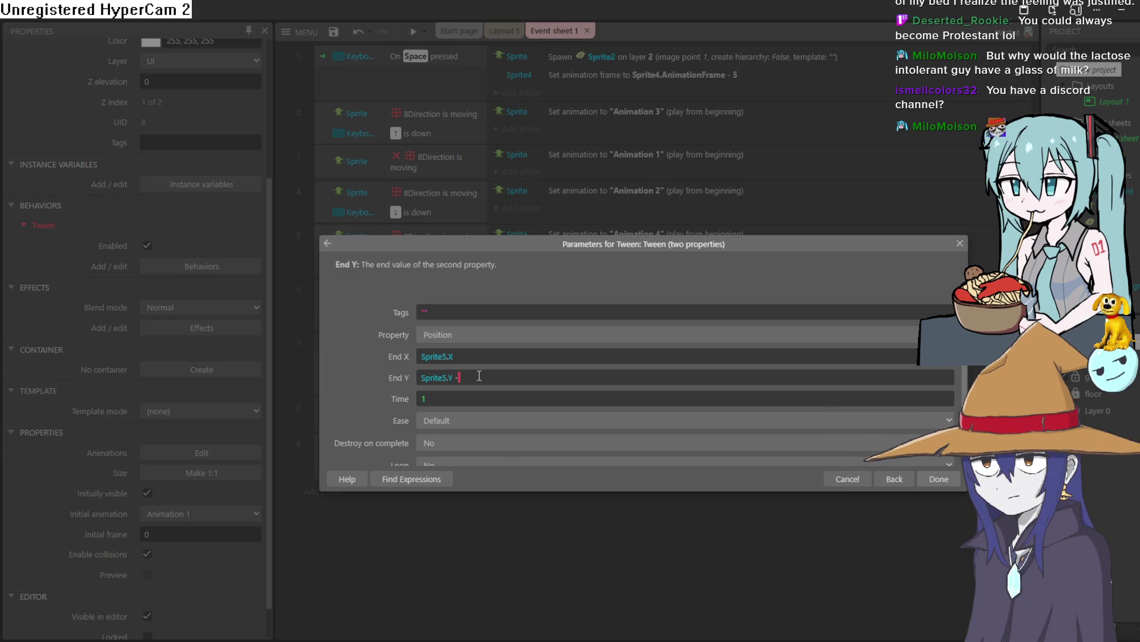
pyautogui.press('BackSpace')
pyautogui.press('BackSpace')
pyautogui.press('BackSpace')
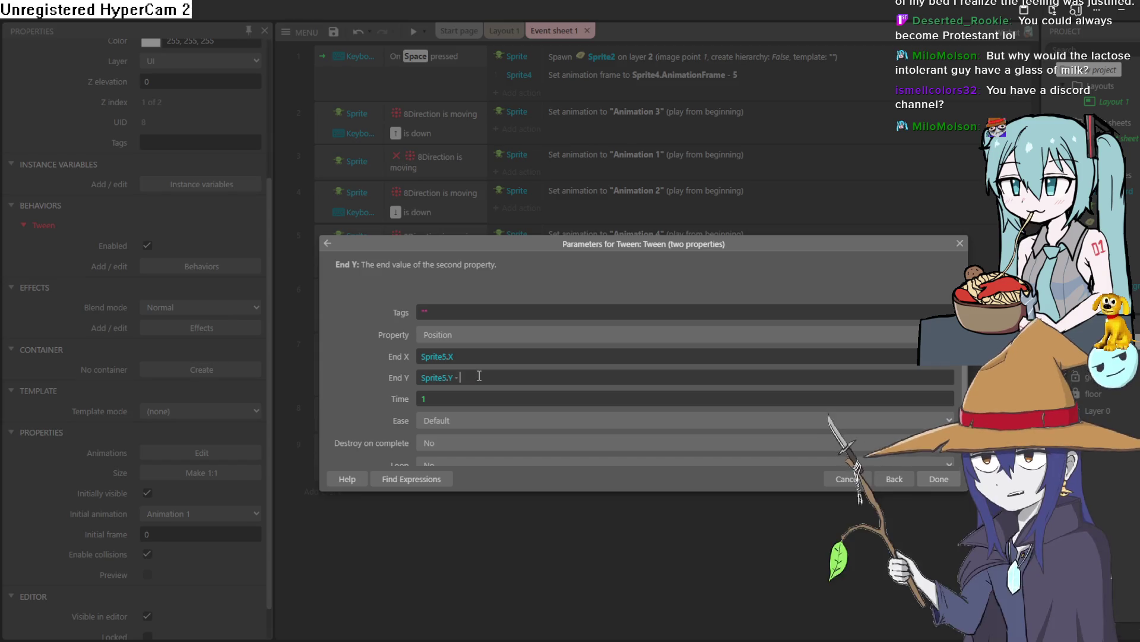
pyautogui.write('500')
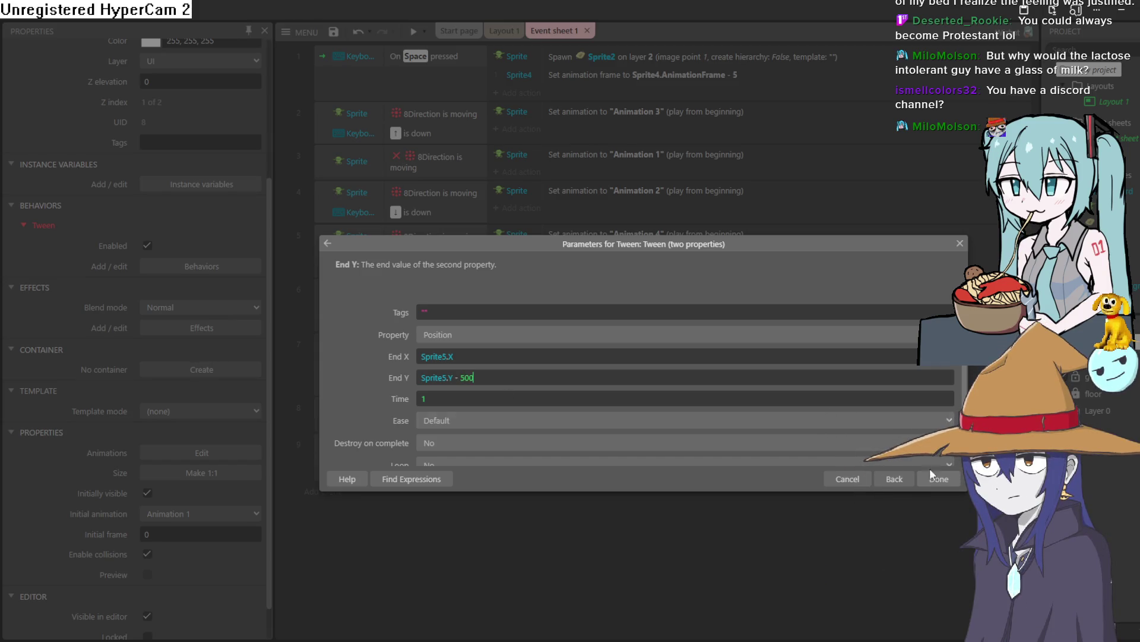
pyautogui.click(939, 479)
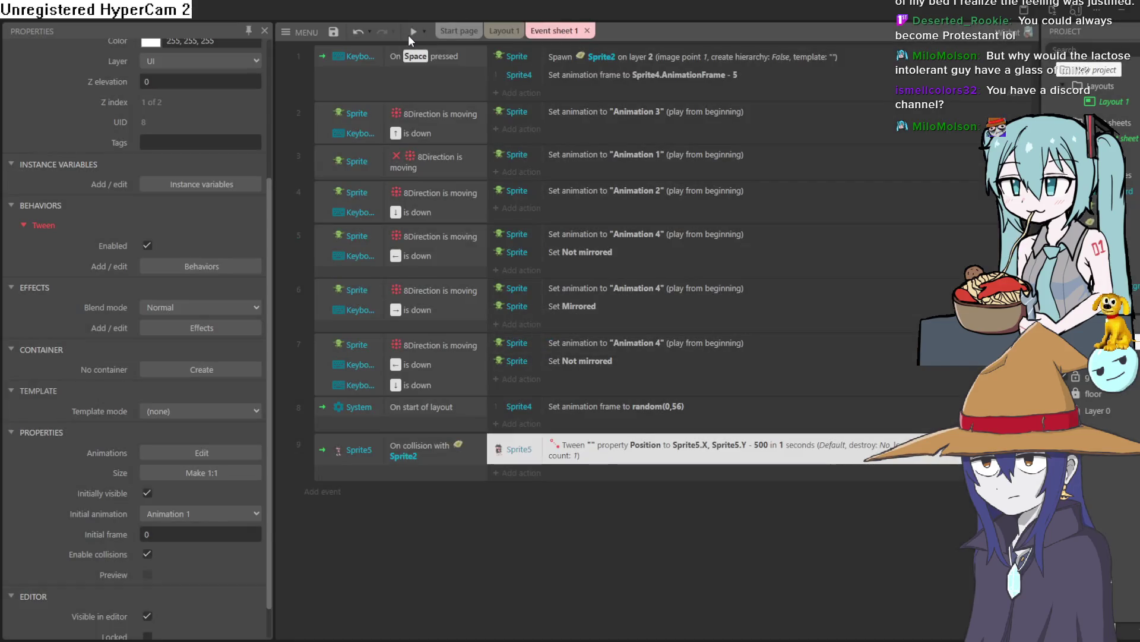
pyautogui.click(408, 34)
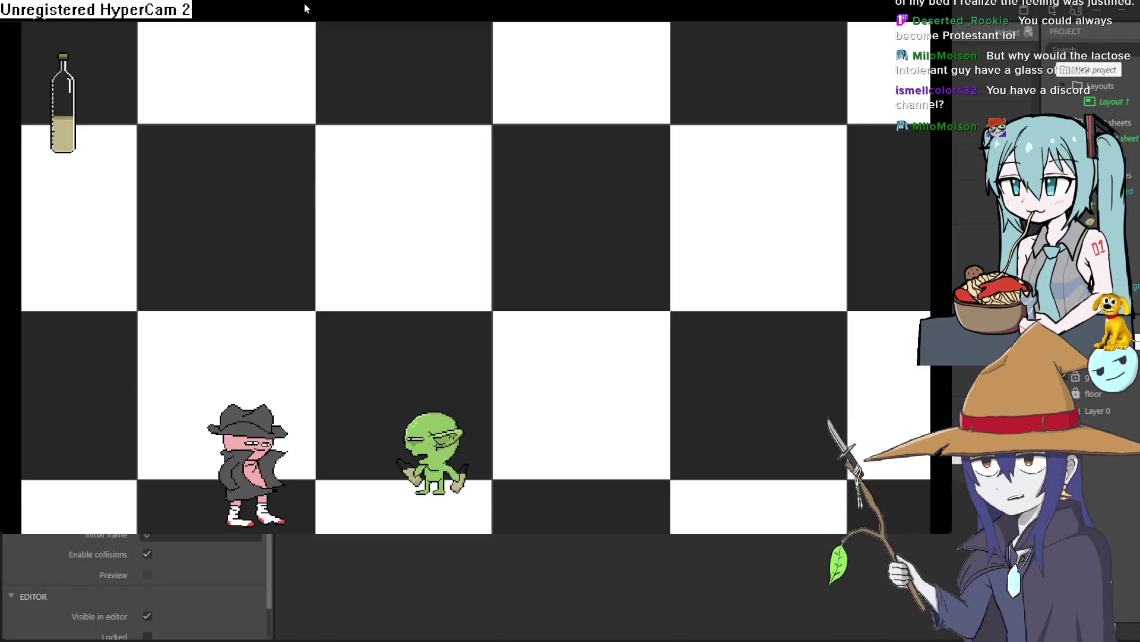
# Walk the goblin into the trench-coat man, close the preview, then rerun and close it.
pyautogui.press('Left')
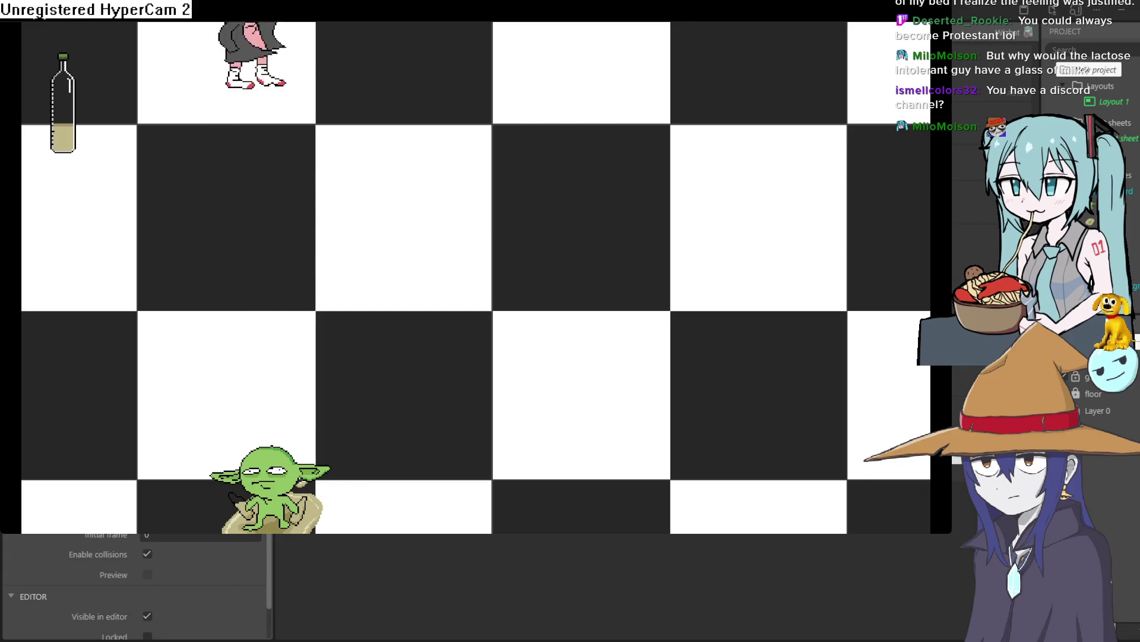
pyautogui.click(1119, 29)
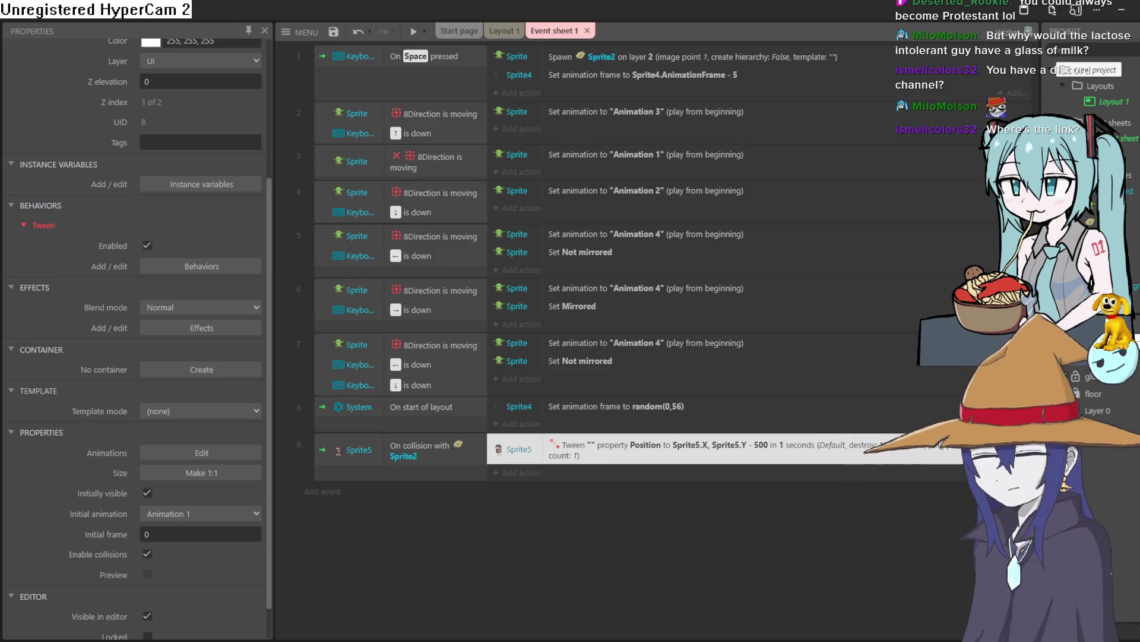
pyautogui.hotkey('alt', 'Tab')
pyautogui.hotkey('alt', 'Tab')
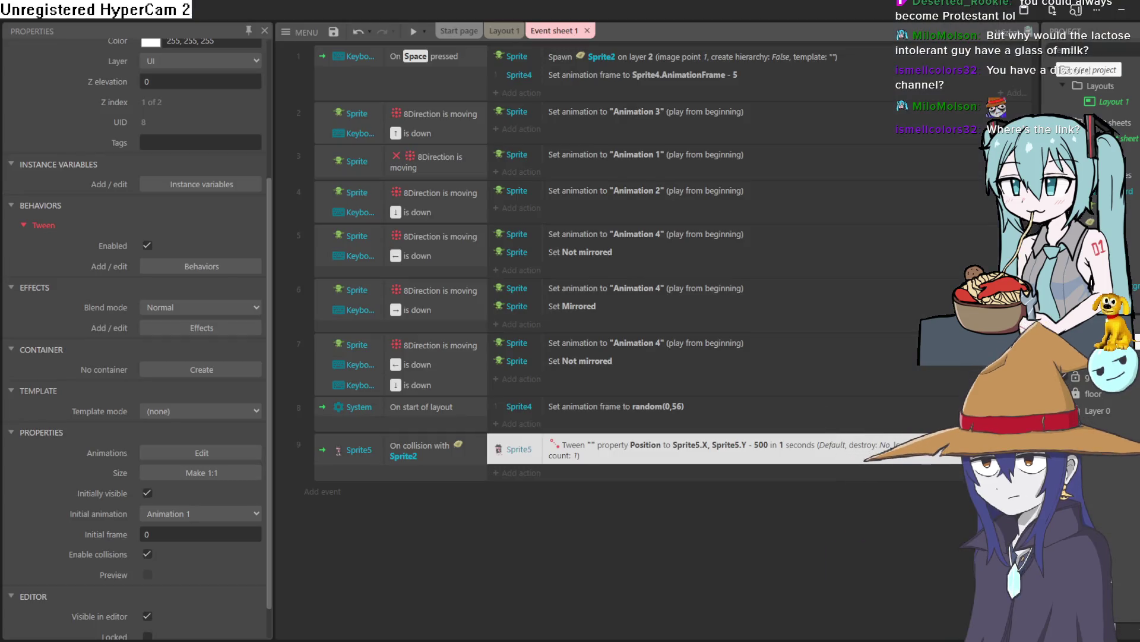
pyautogui.click(414, 31)
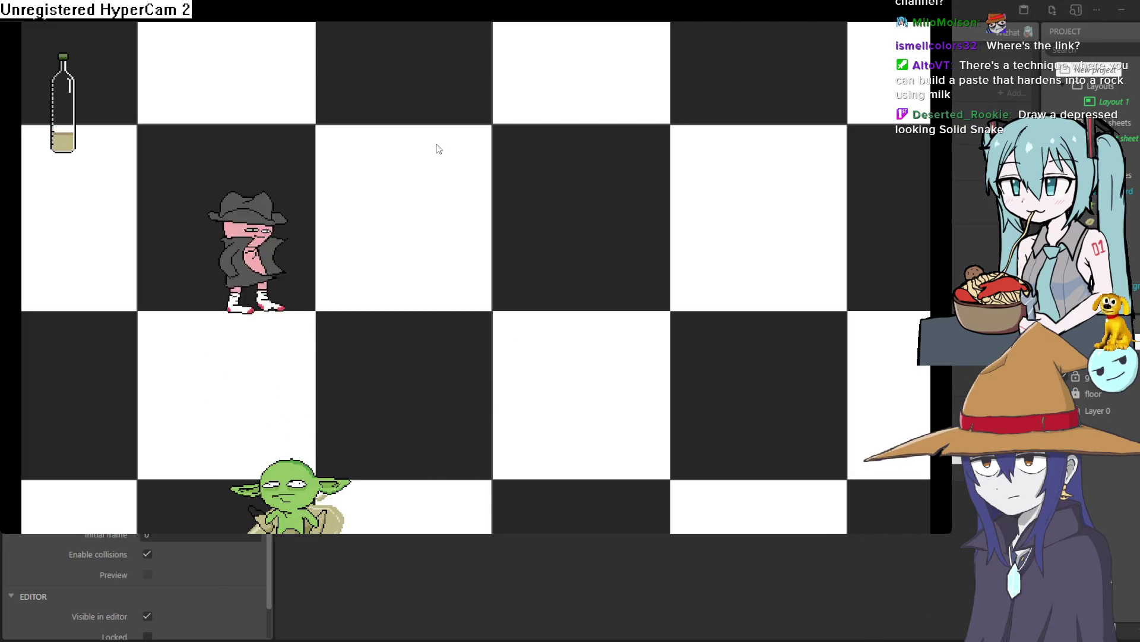
pyautogui.hotkey('alt', 'F4')
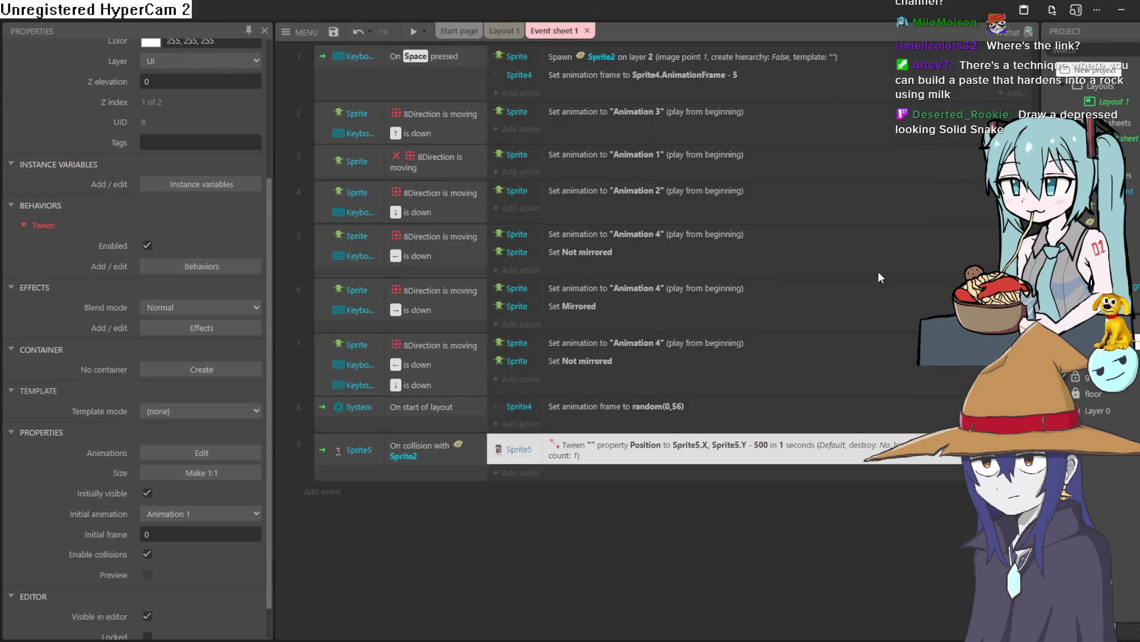
pyautogui.doubleClick(646, 455)
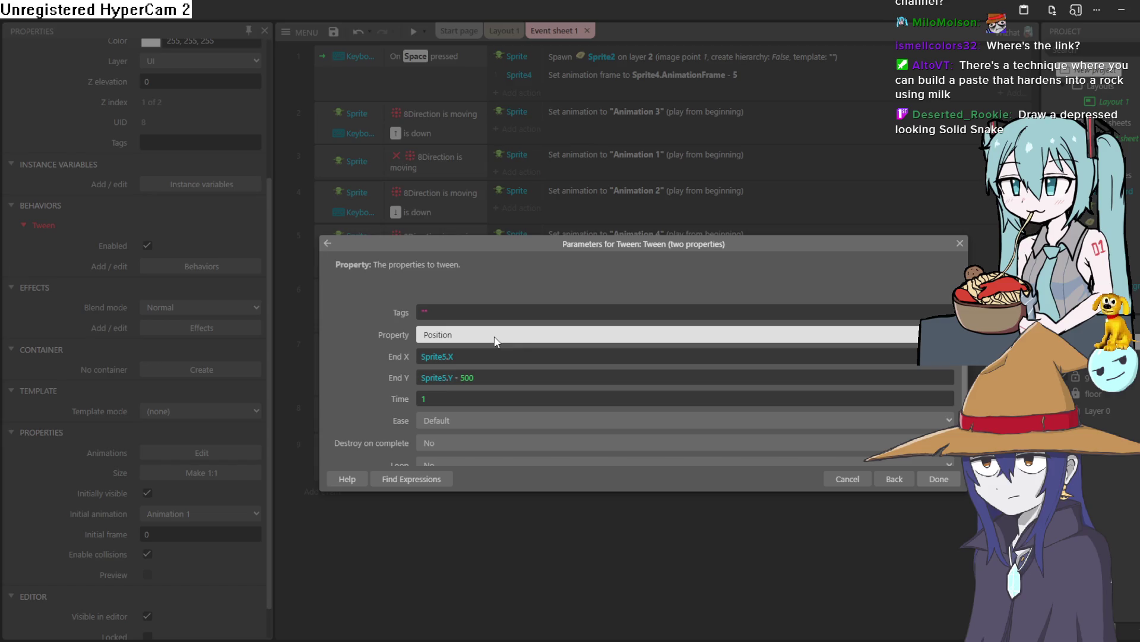
pyautogui.scroll(-1, 525, 372)
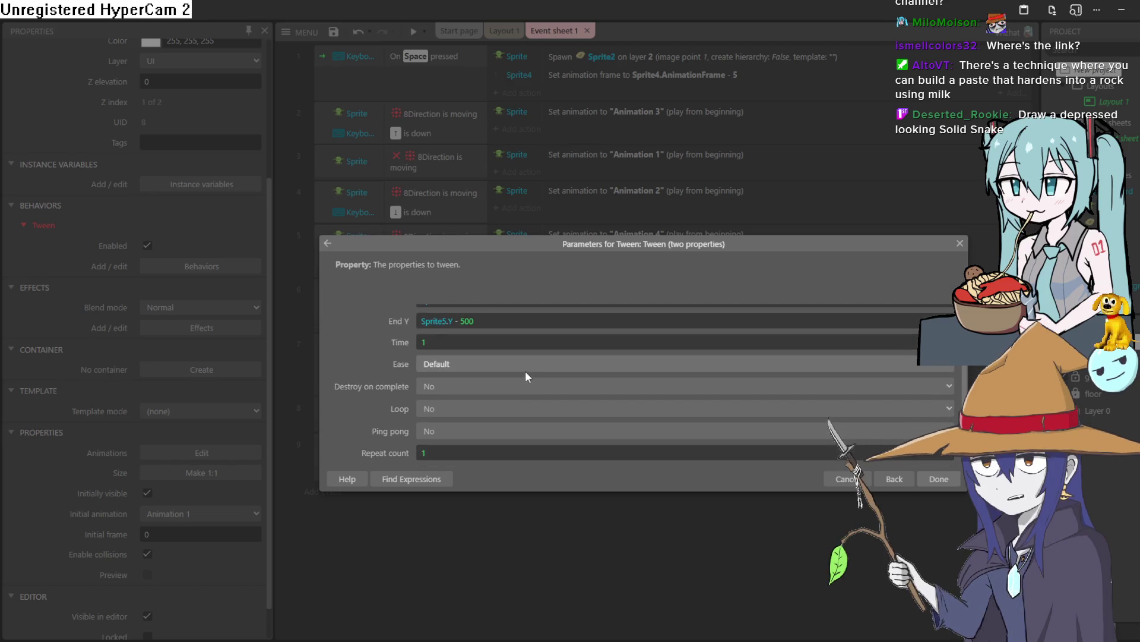
pyautogui.click(940, 479)
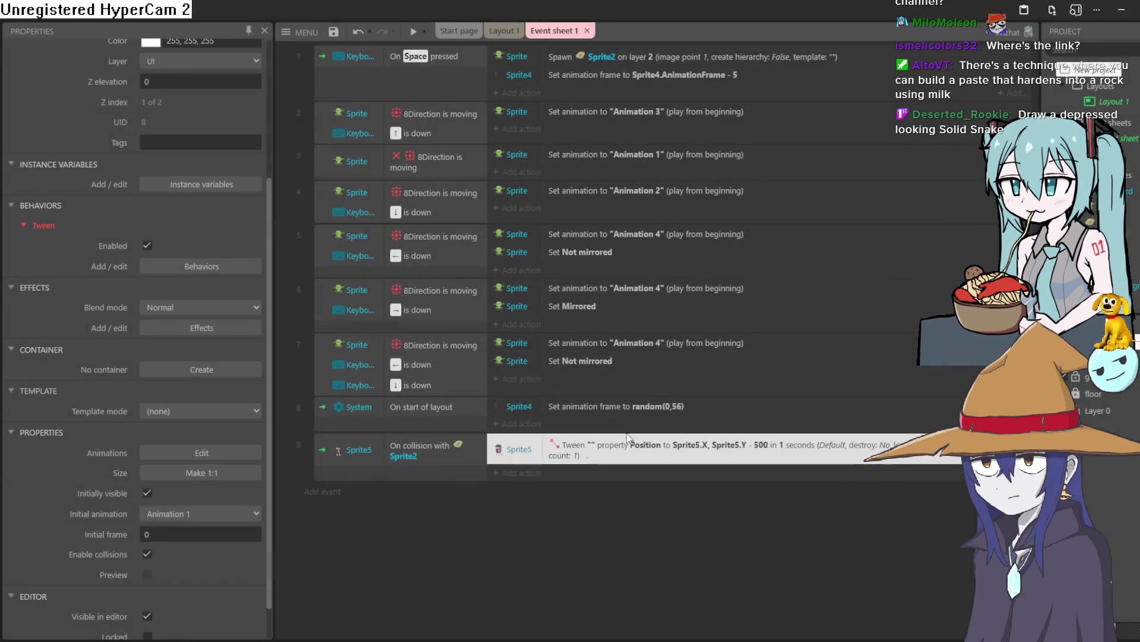
pyautogui.doubleClick(577, 461)
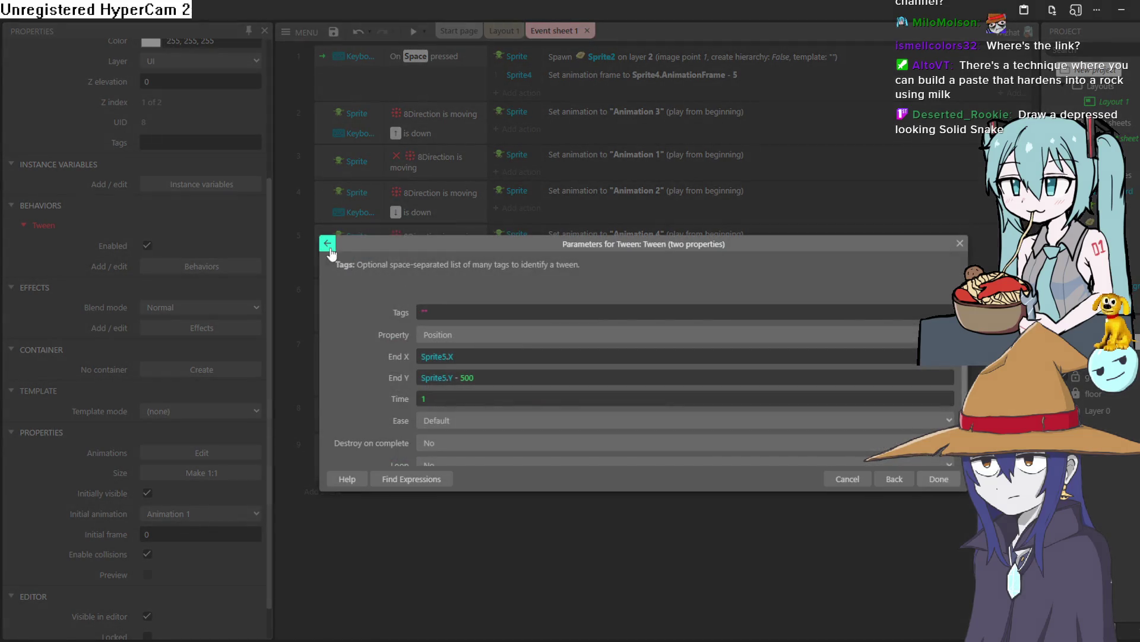
pyautogui.click(327, 243)
pyautogui.scroll(-5, 615, 359)
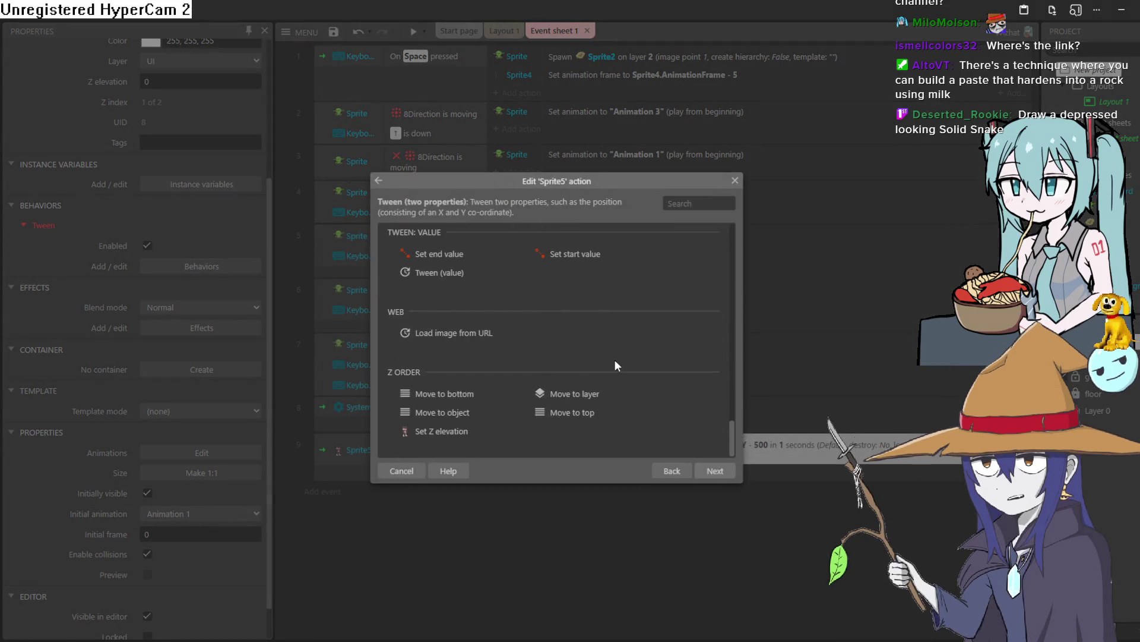
pyautogui.scroll(6, 562, 334)
pyautogui.scroll(-6, 561, 335)
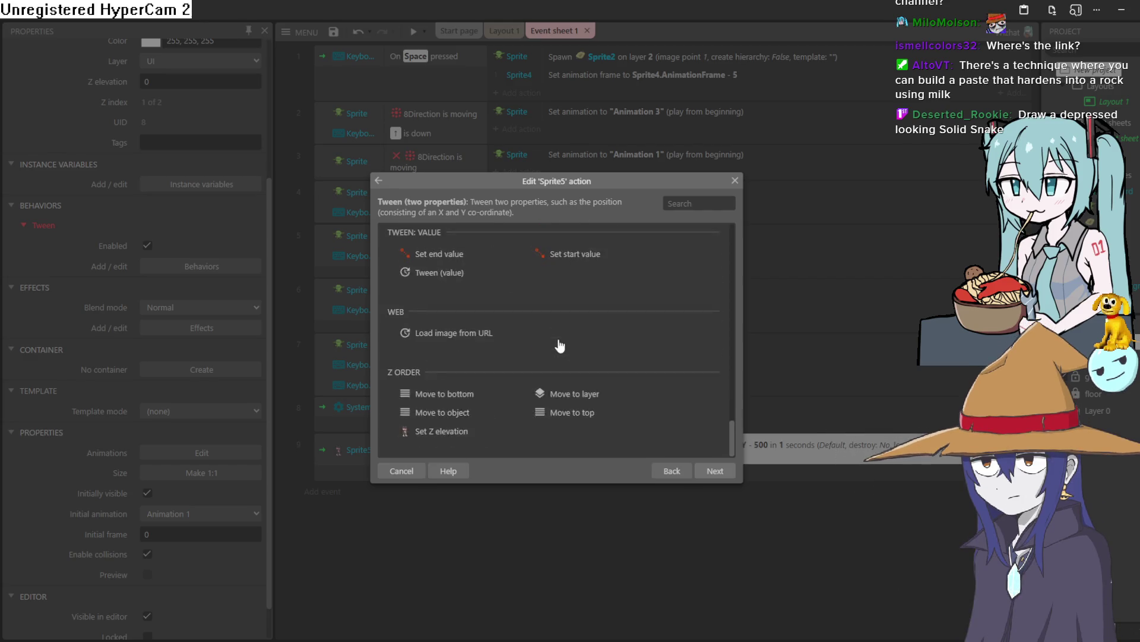
pyautogui.scroll(5, 561, 339)
pyautogui.doubleClick(595, 316)
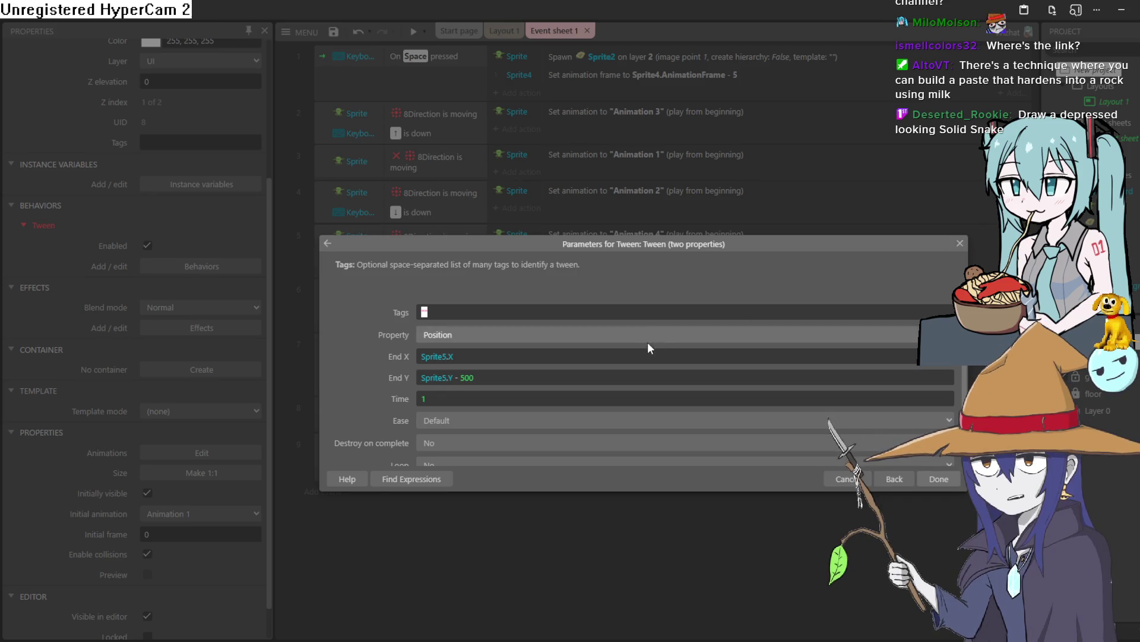
pyautogui.scroll(-1, 636, 351)
pyautogui.scroll(1, 568, 347)
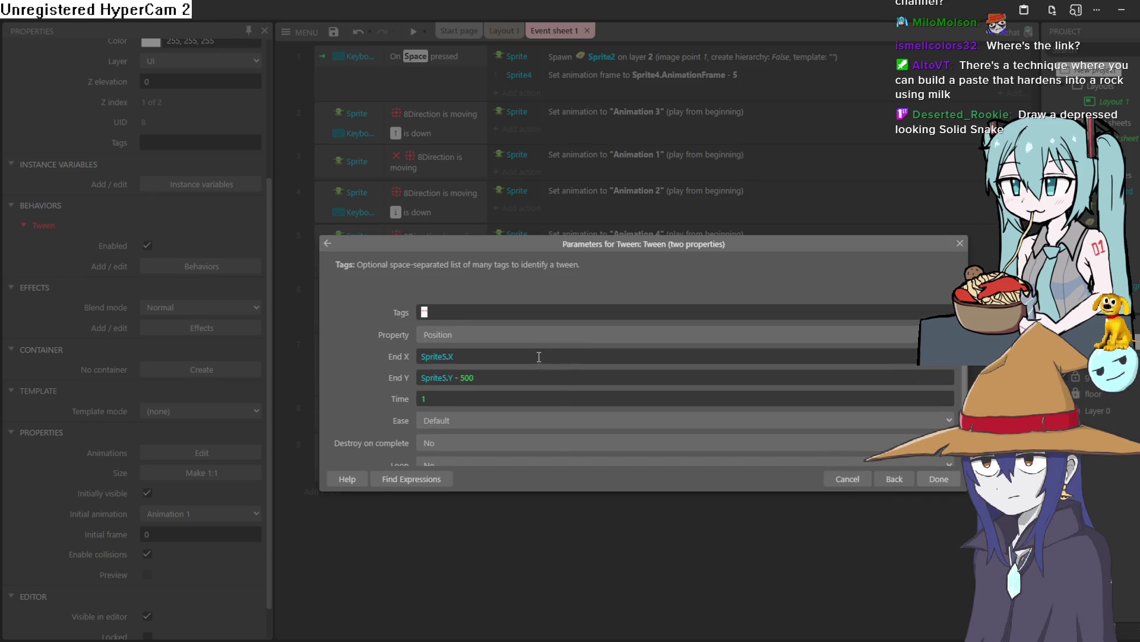
pyautogui.click(529, 336)
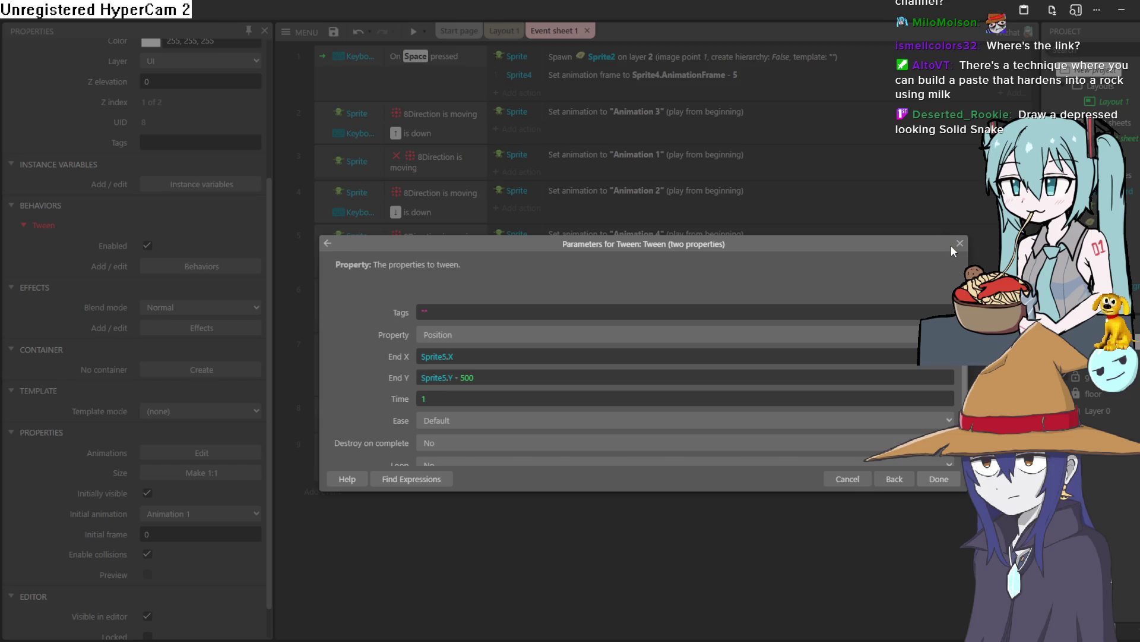
pyautogui.click(960, 243)
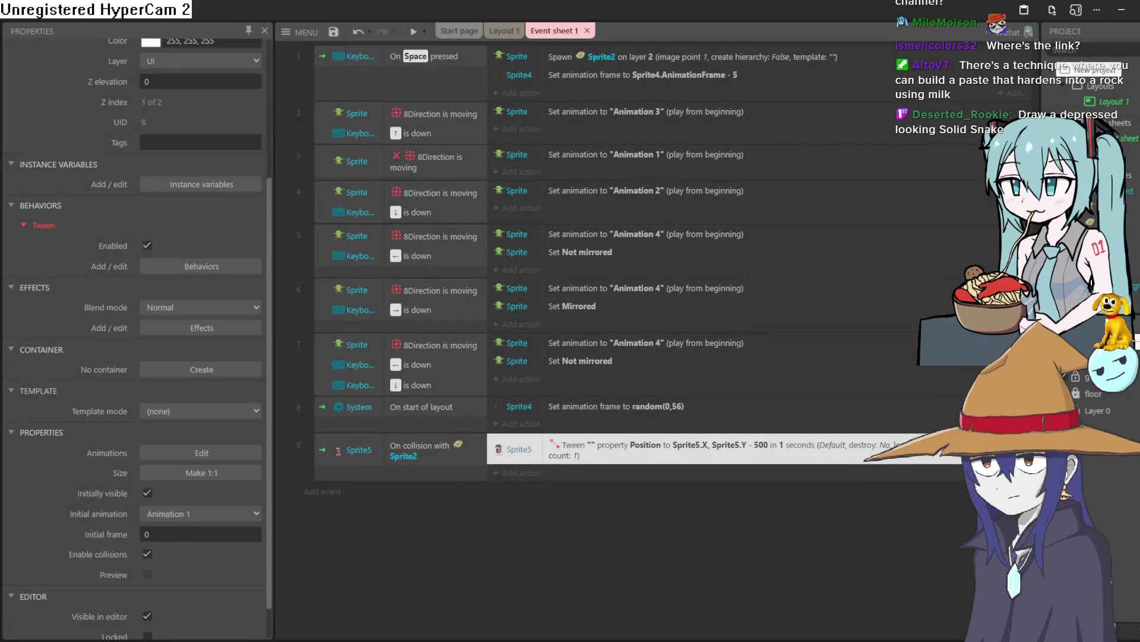